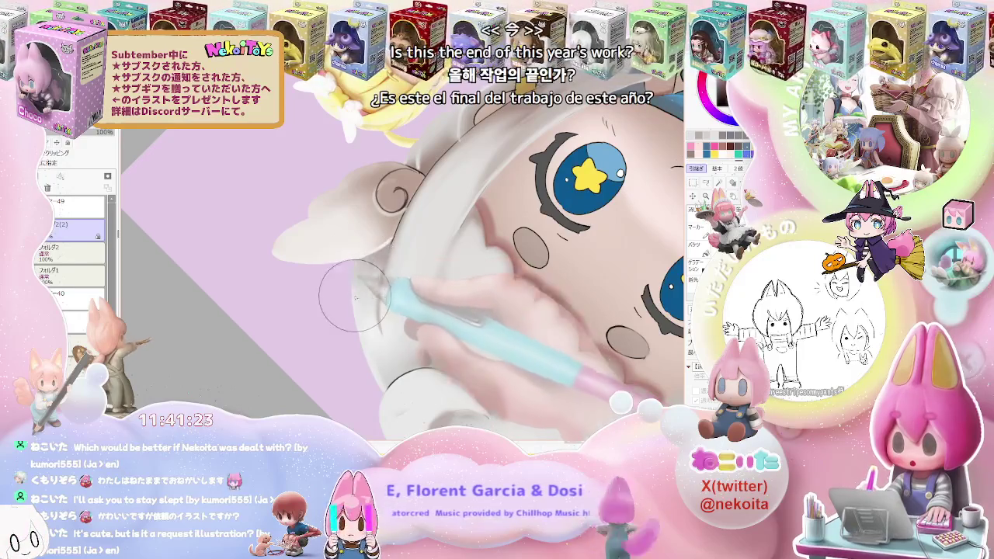
Step: Tilt and turn the canvas view until the girl's head points left, adjusting zoom
scroll(386, 254, down, 5)
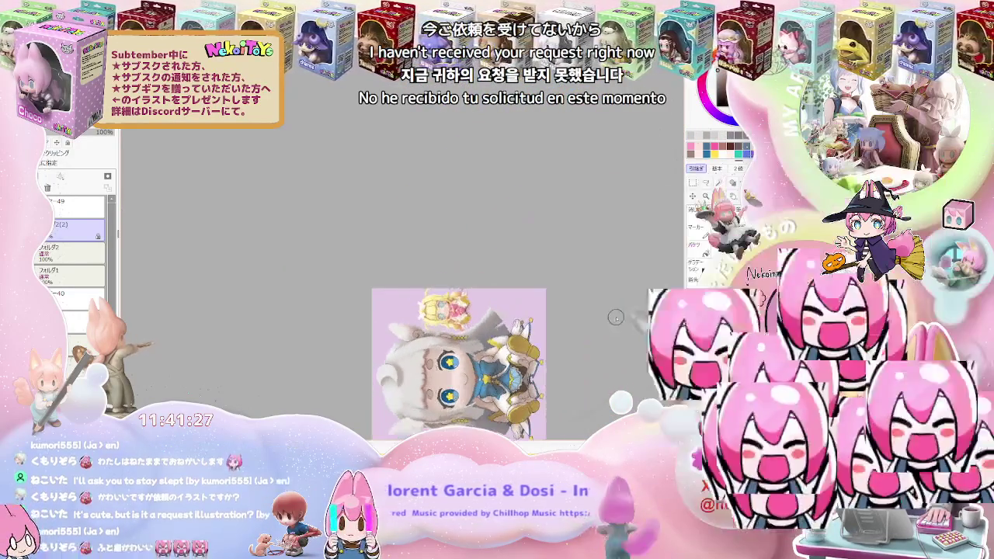
drag(590, 321, 605, 321)
scroll(606, 322, up, 2)
scroll(606, 321, up, 3)
scroll(439, 339, up, 3)
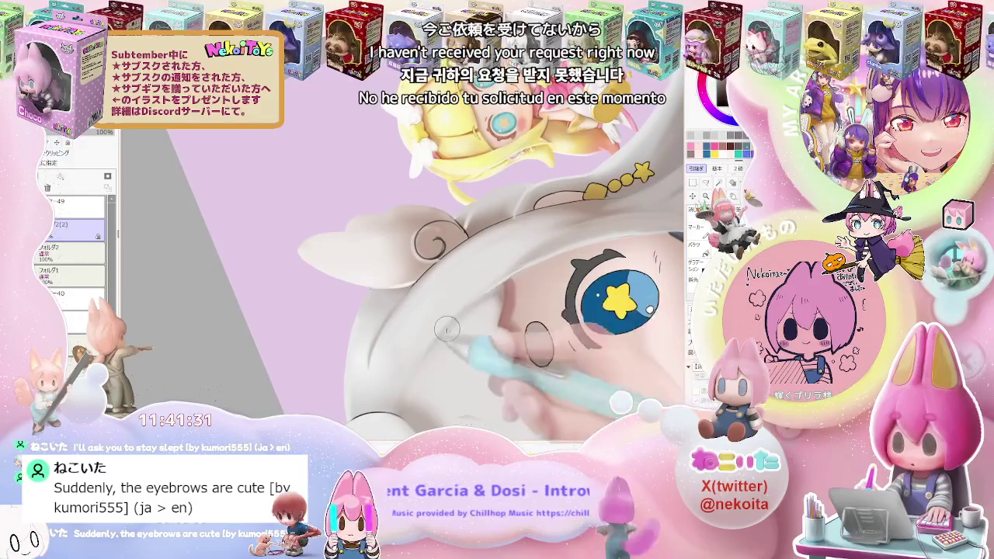
scroll(415, 392, down, 3)
scroll(415, 392, down, 2)
drag(415, 392, 528, 318)
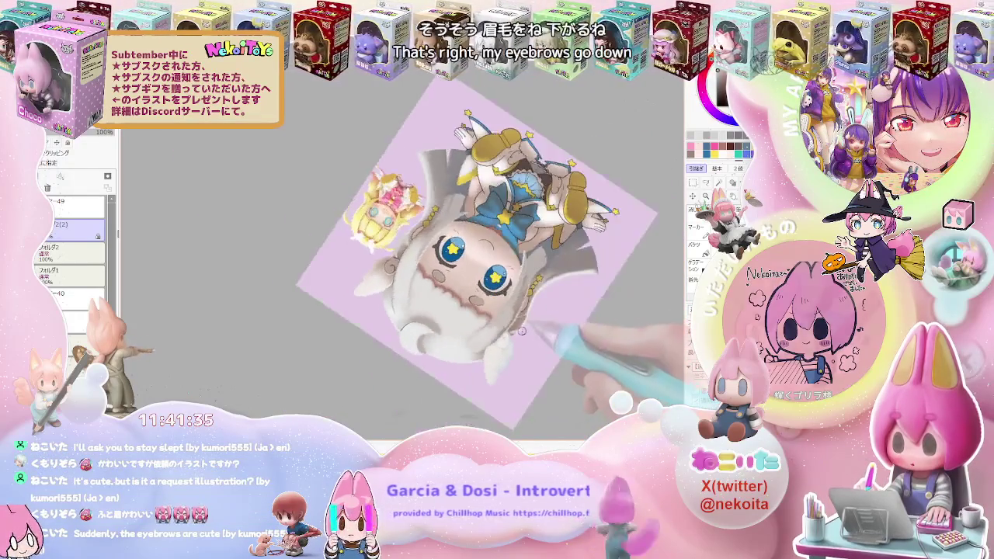
scroll(471, 341, up, 3)
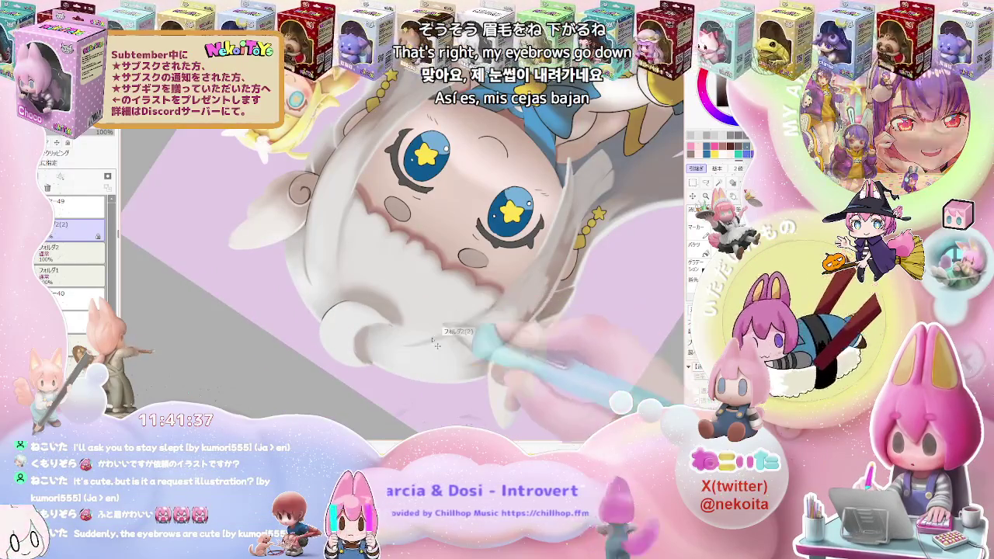
scroll(480, 318, down, 2)
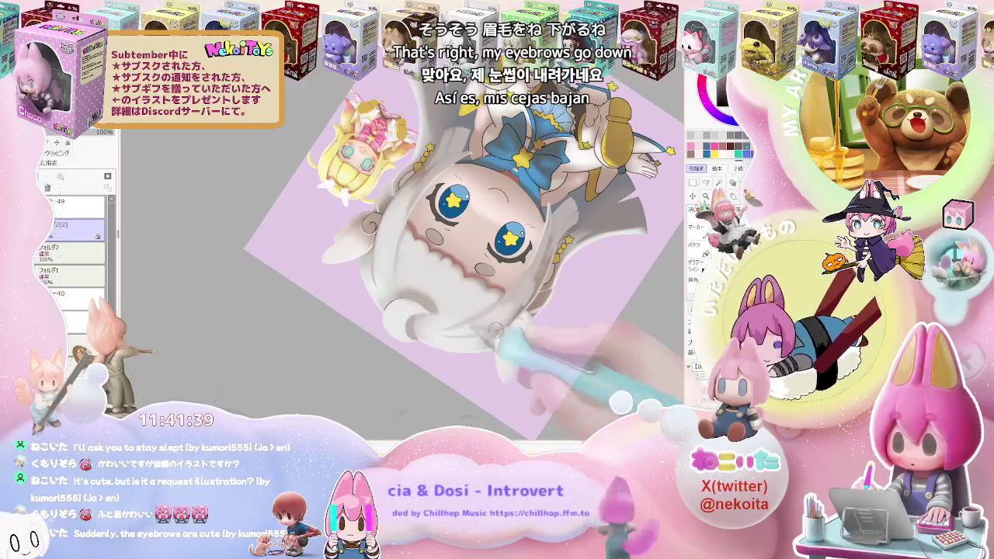
key(End)
key(End)
key(End)
key(End)
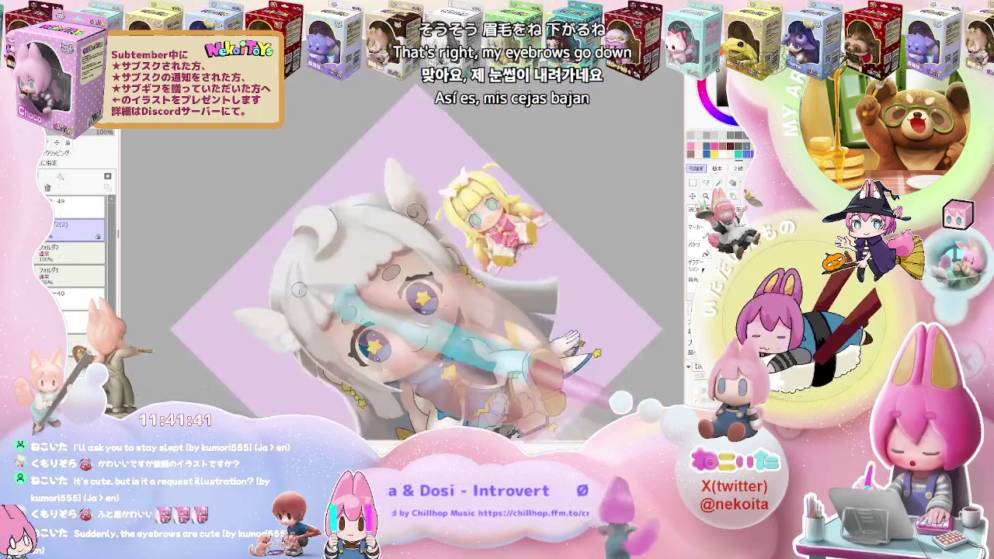
scroll(300, 294, up, 2)
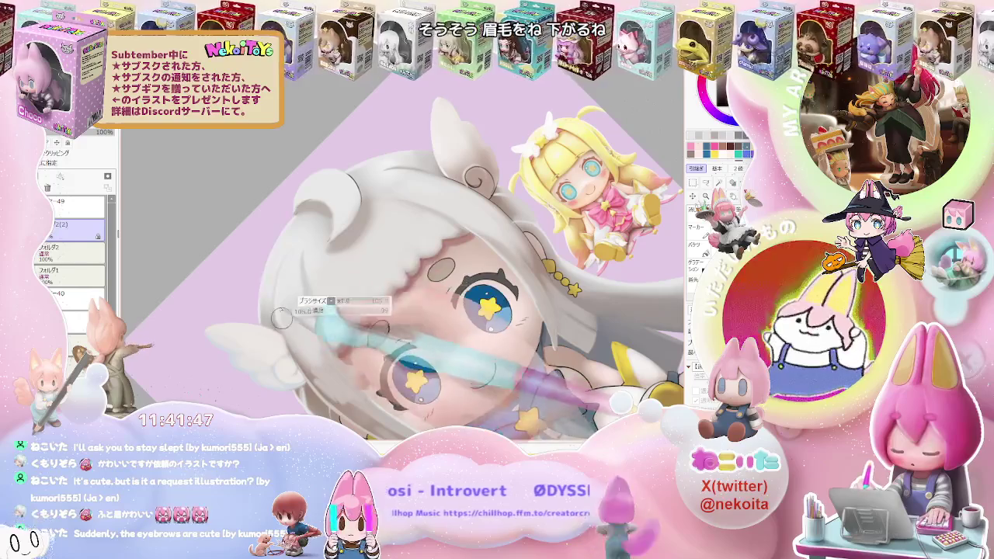
Step: Zoom in and out to inspect the sideways drawing at different scales
scroll(300, 306, down, 2)
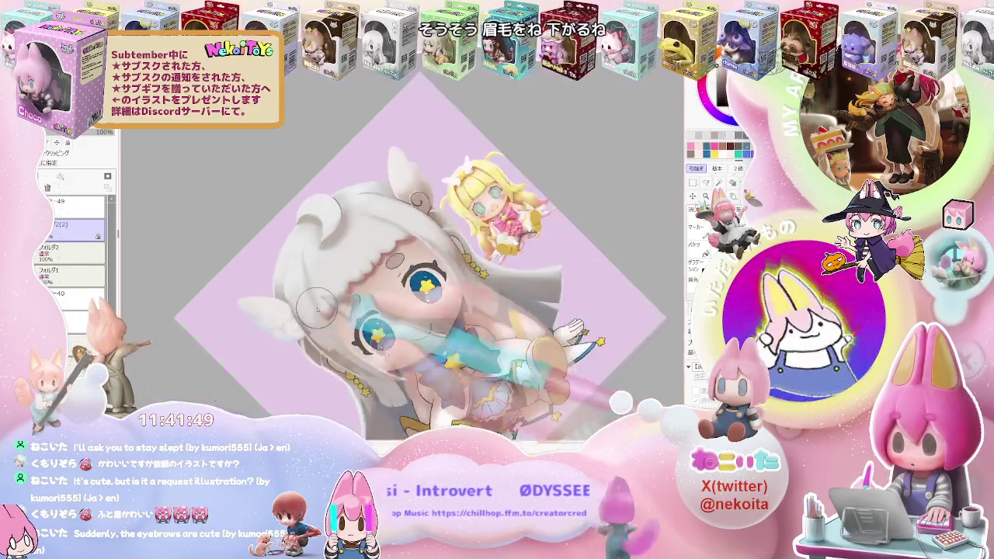
scroll(404, 310, down, 2)
scroll(505, 308, down, 1)
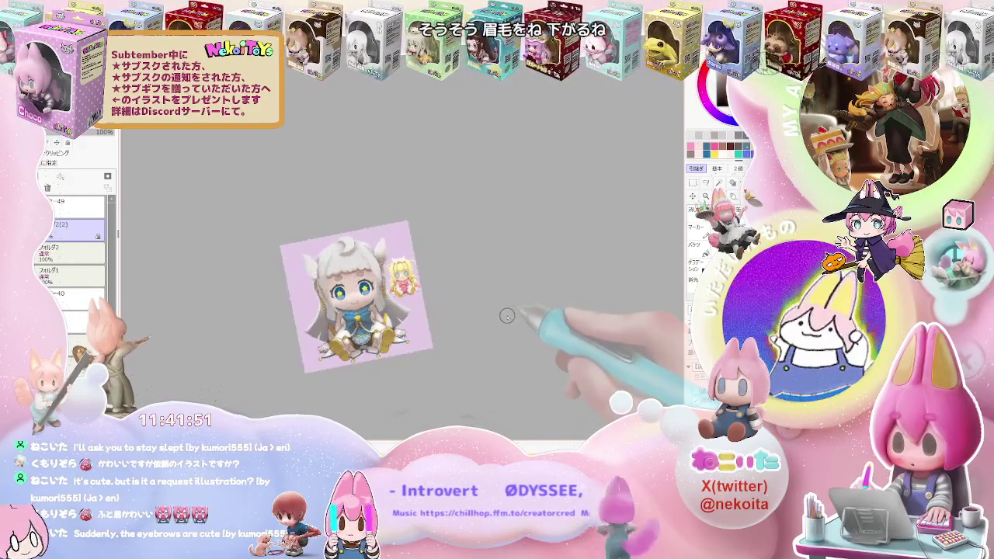
scroll(388, 257, up, 3)
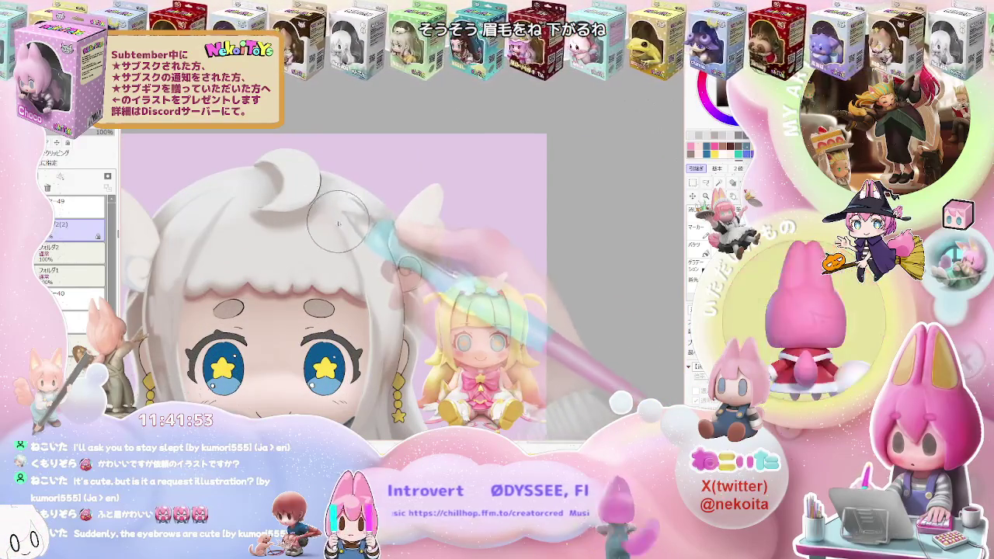
scroll(342, 229, down, 1)
scroll(354, 245, down, 1)
scroll(362, 260, down, 1)
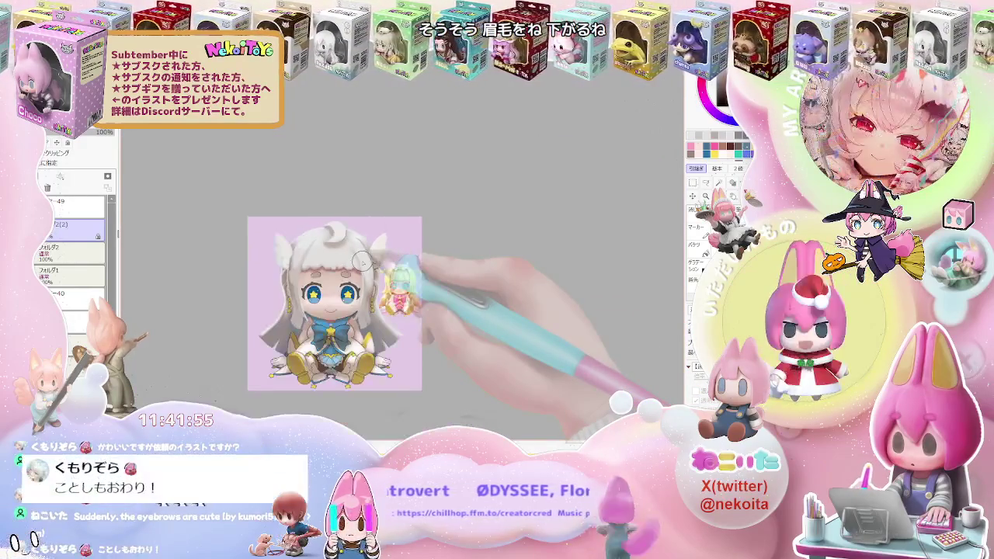
scroll(362, 260, down, 1)
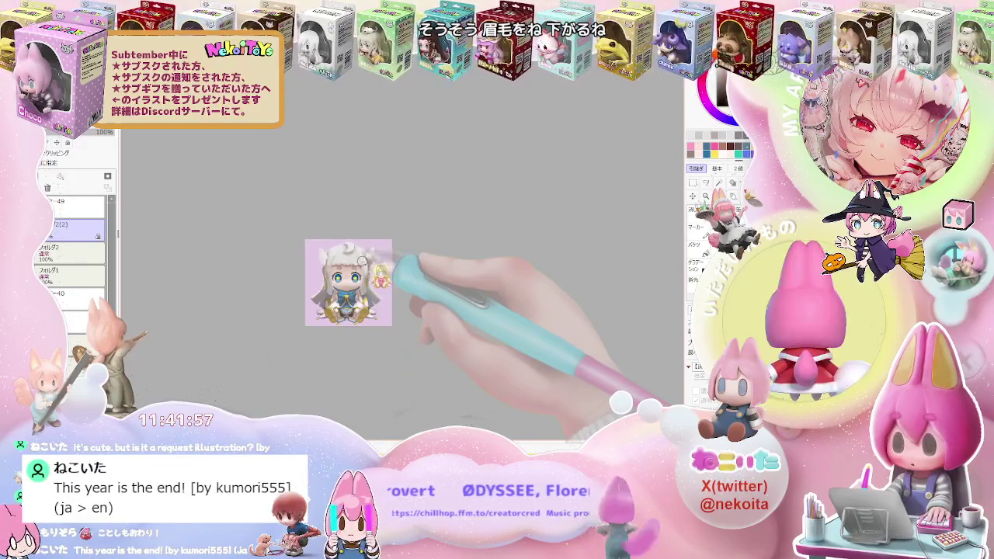
scroll(362, 260, up, 2)
scroll(362, 262, up, 1)
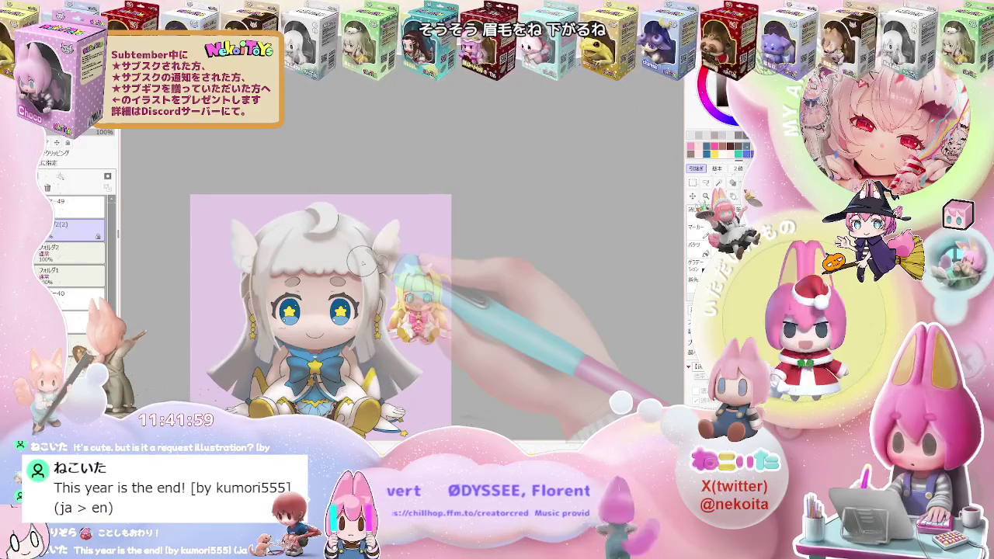
Step: Rotate the view clockwise and zoom around to check the girl's face
key(End)
scroll(362, 262, up, 1)
scroll(350, 276, up, 1)
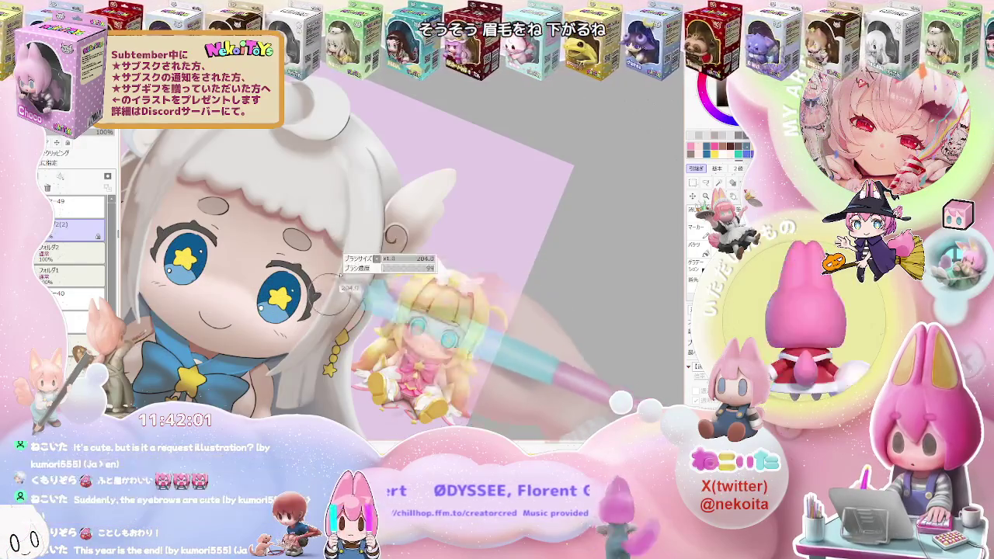
scroll(339, 287, down, 1)
scroll(365, 268, down, 1)
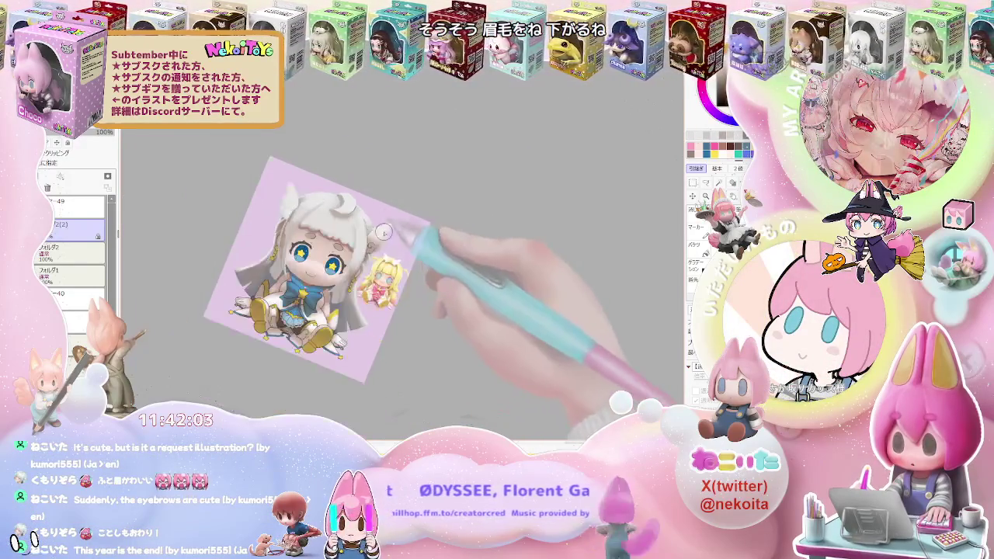
scroll(397, 245, up, 1)
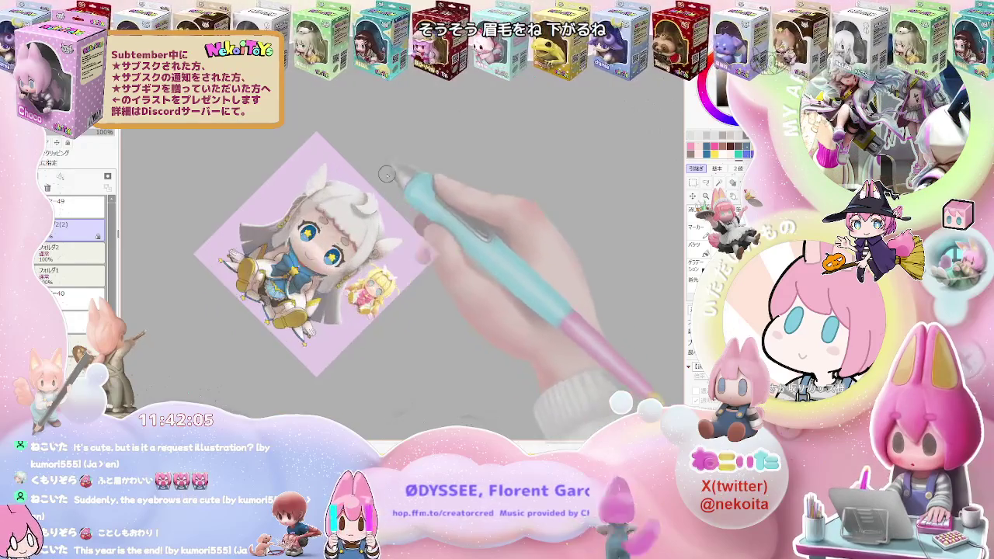
scroll(396, 240, up, 1)
scroll(339, 225, up, 1)
scroll(334, 229, up, 1)
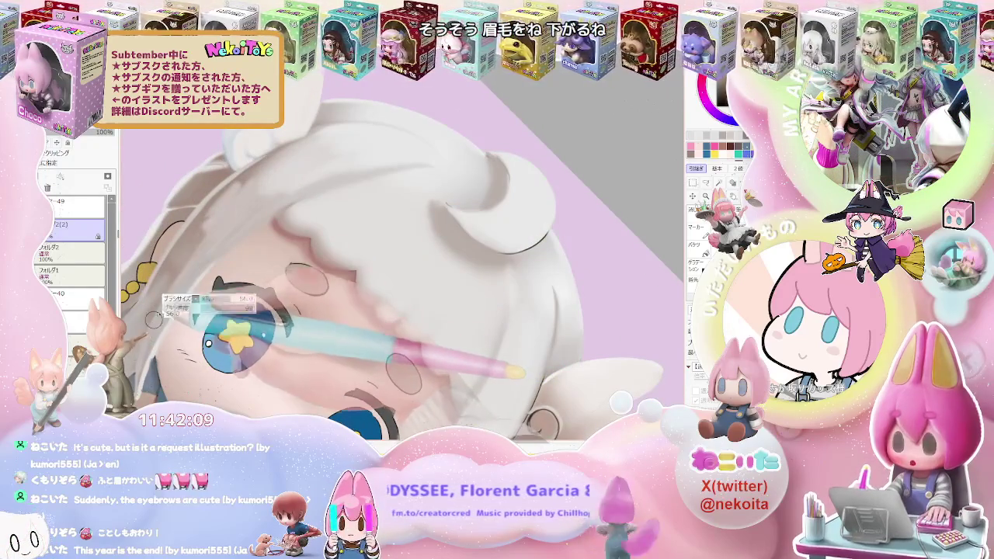
scroll(404, 374, down, 2)
scroll(399, 291, down, 2)
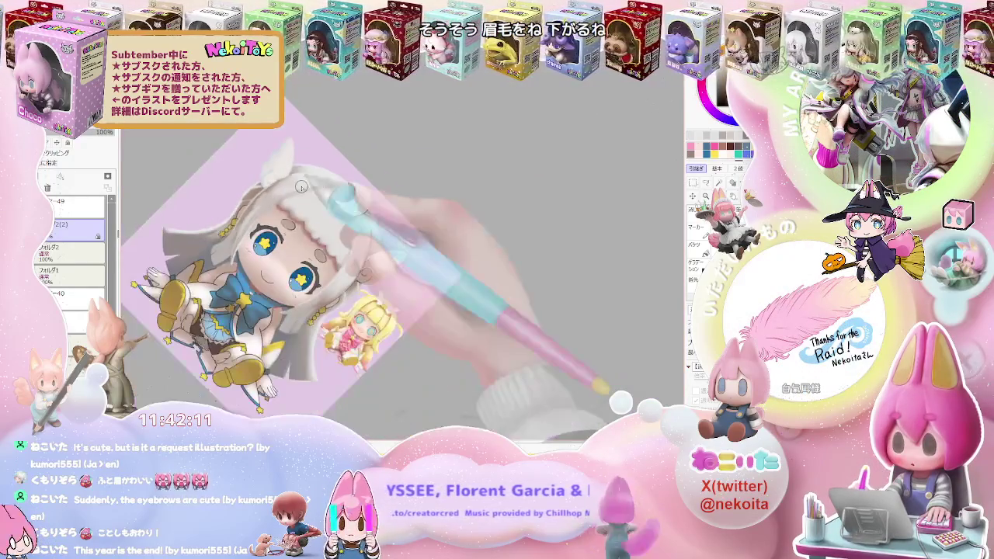
scroll(265, 262, up, 2)
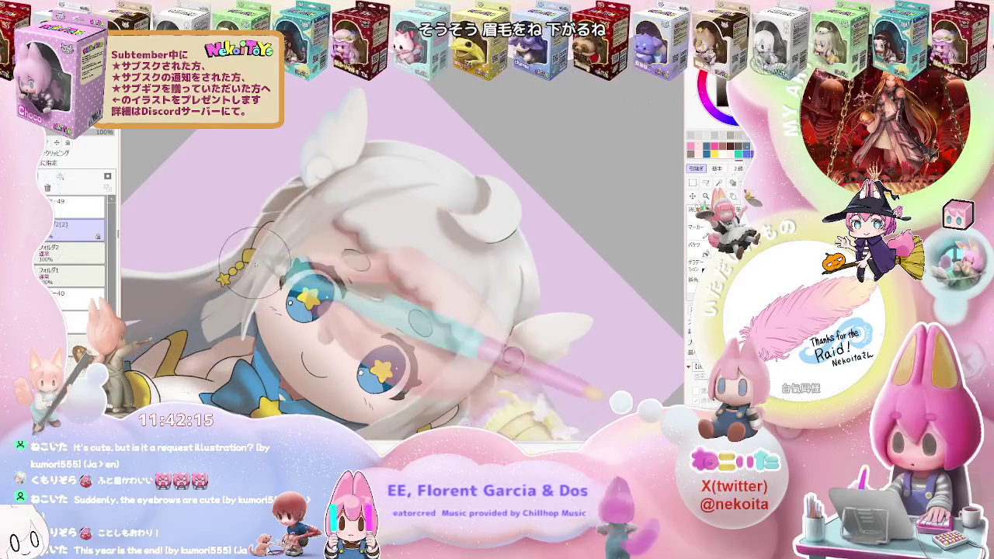
scroll(336, 178, down, 2)
scroll(482, 194, down, 2)
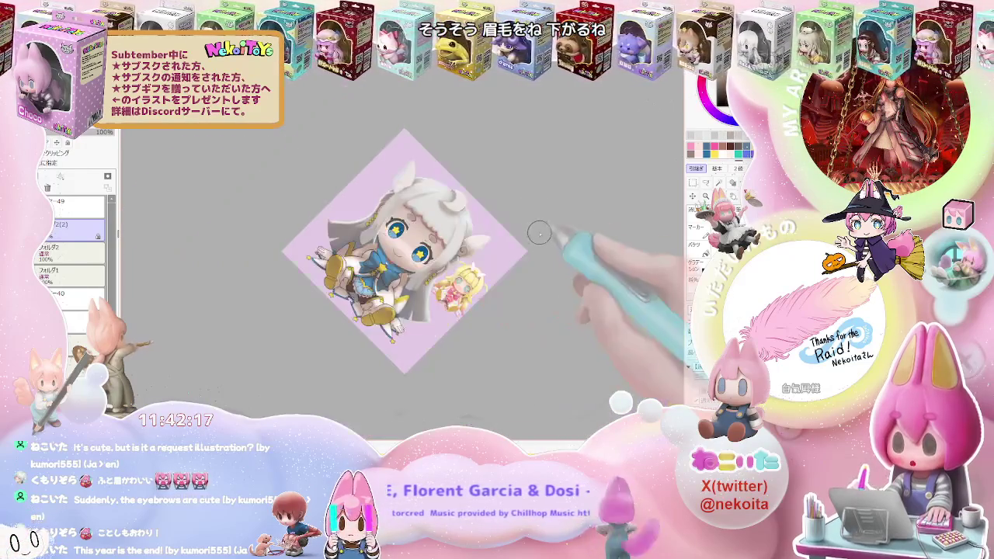
scroll(396, 288, up, 2)
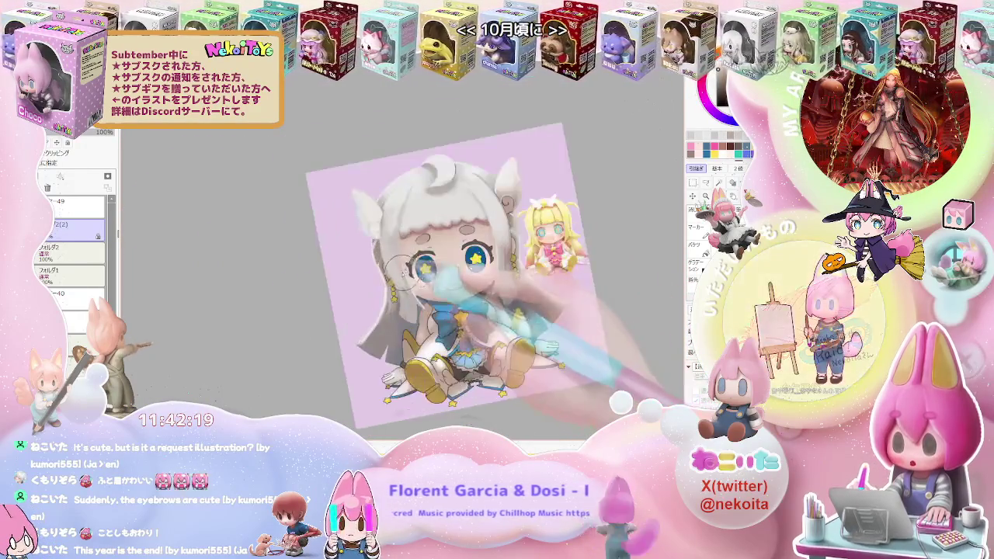
scroll(396, 289, up, 2)
scroll(397, 299, up, 1)
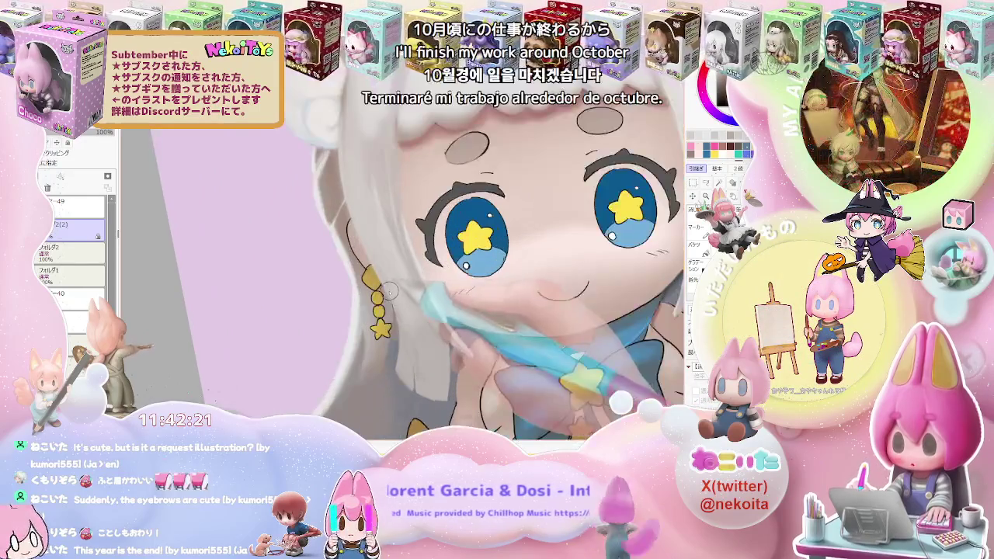
scroll(396, 293, down, 2)
scroll(403, 311, down, 2)
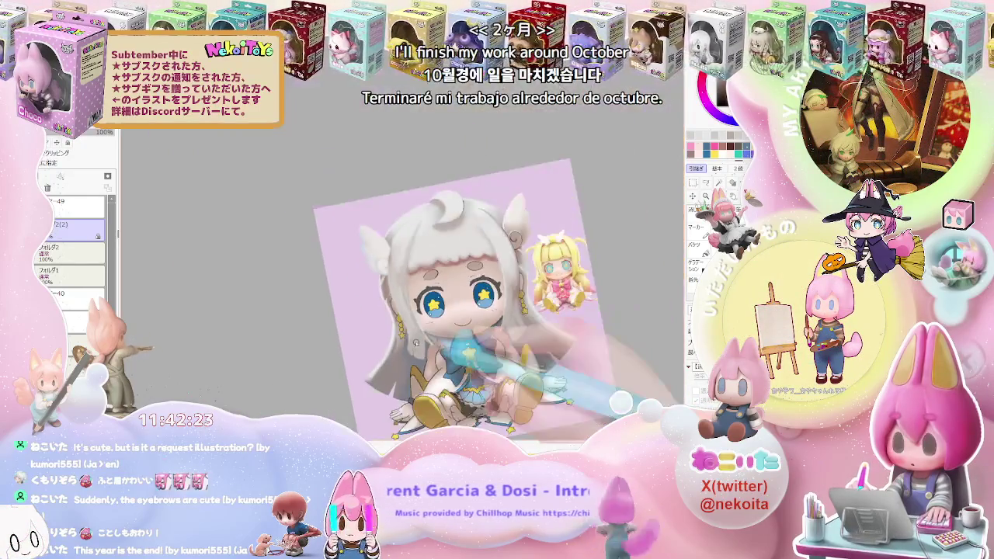
Step: Reset the canvas view to upright and zoom in and out across the drawing
key(Delete)
scroll(404, 311, up, 1)
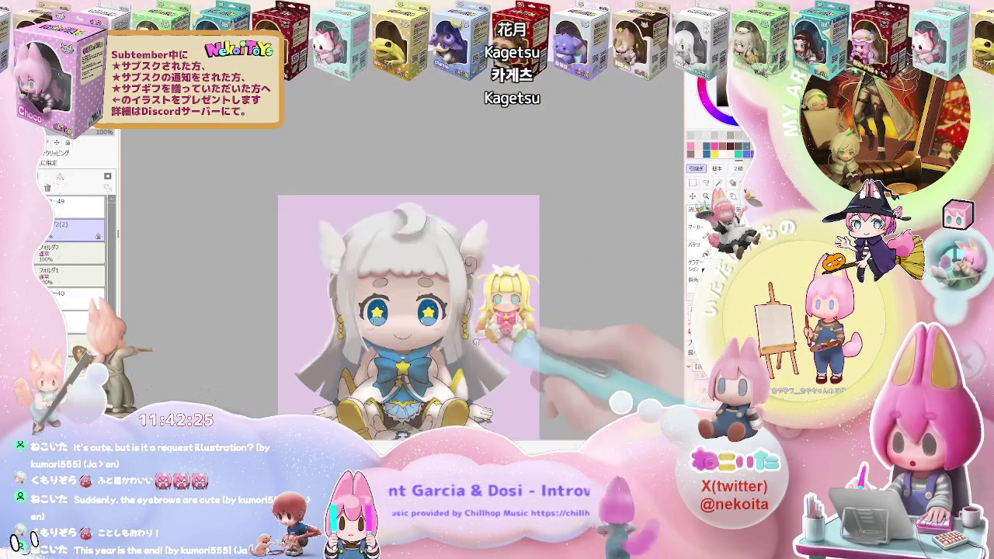
scroll(403, 311, up, 2)
scroll(233, 287, up, 1)
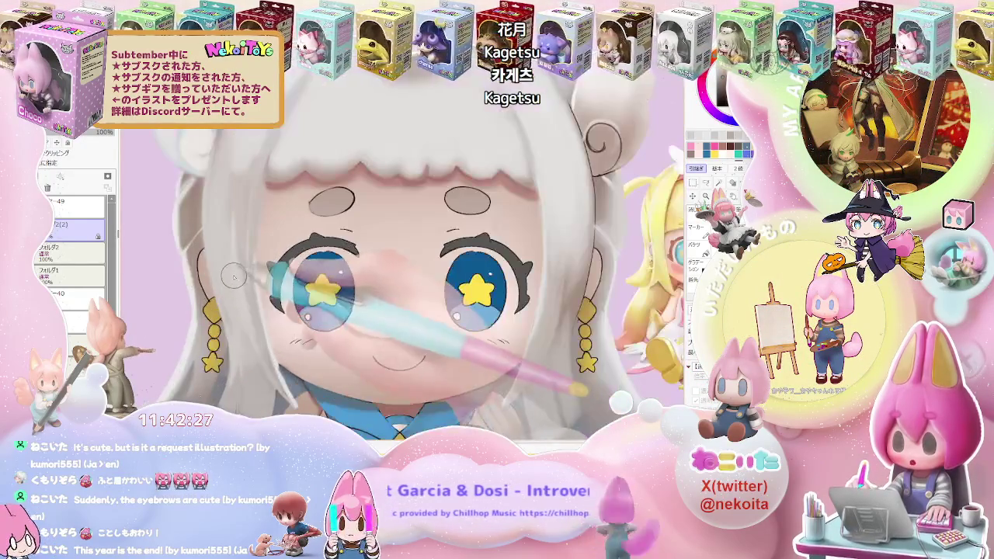
scroll(519, 328, down, 2)
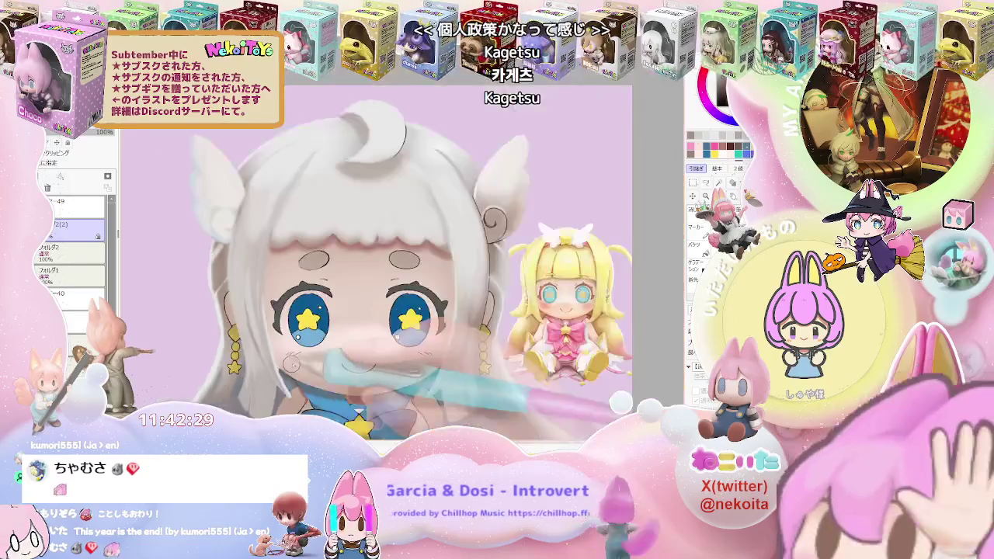
scroll(520, 328, down, 1)
scroll(519, 328, down, 1)
scroll(520, 329, up, 1)
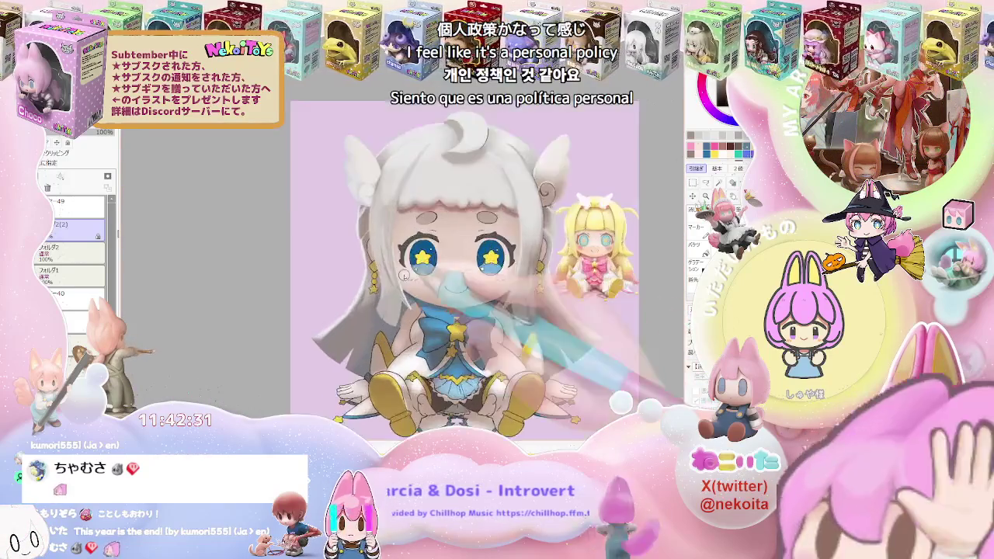
scroll(466, 303, up, 1)
scroll(382, 259, up, 1)
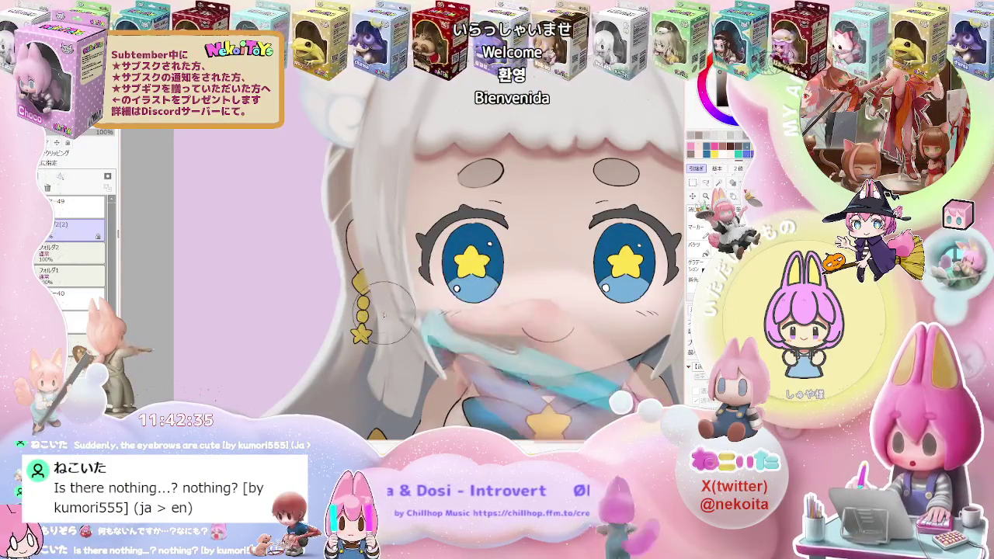
scroll(381, 300, down, 1)
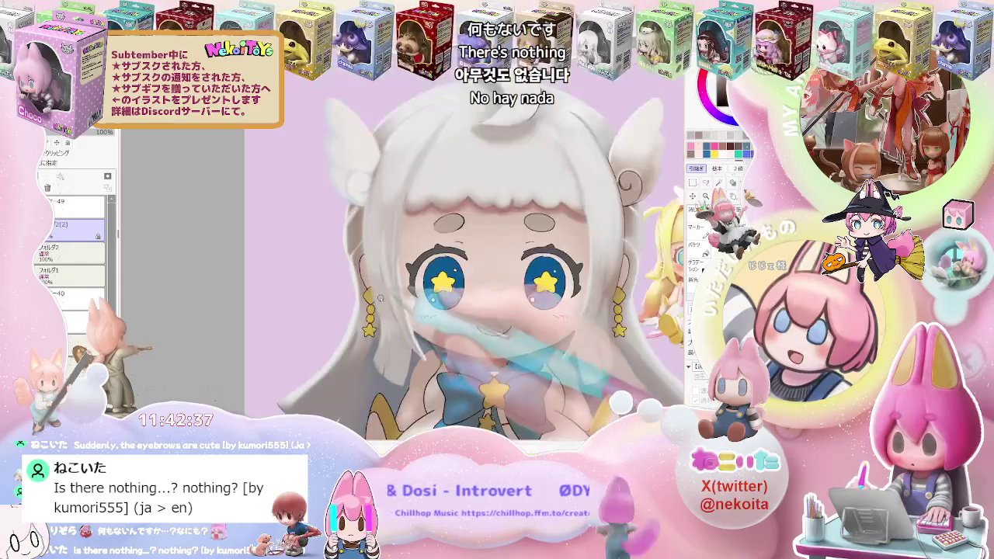
scroll(371, 252, down, 1)
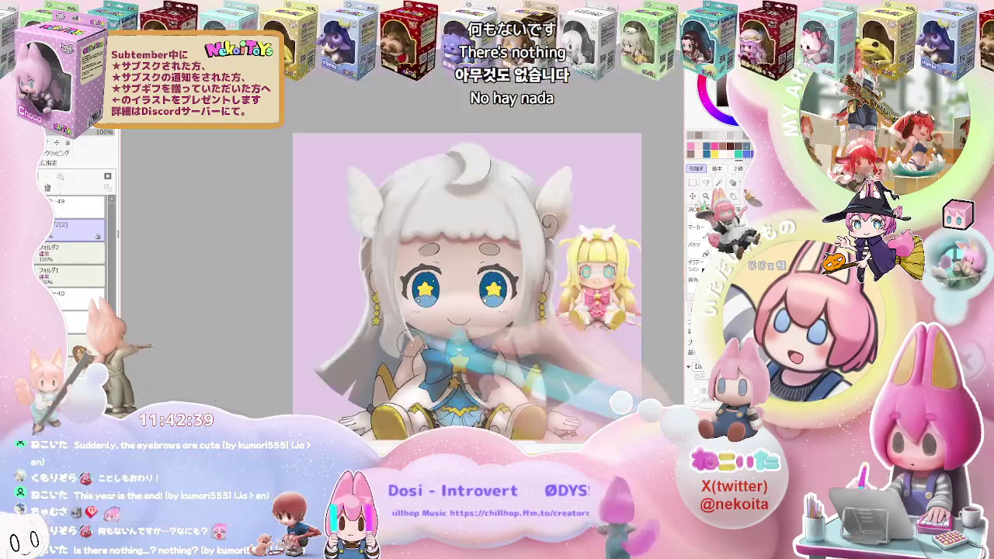
scroll(410, 342, down, 1)
scroll(411, 342, down, 1)
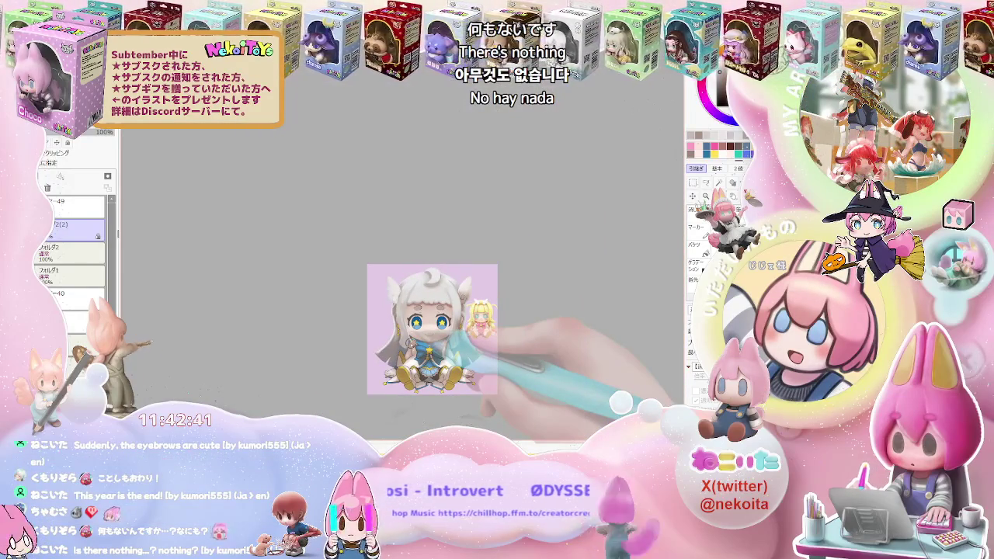
scroll(411, 342, up, 1)
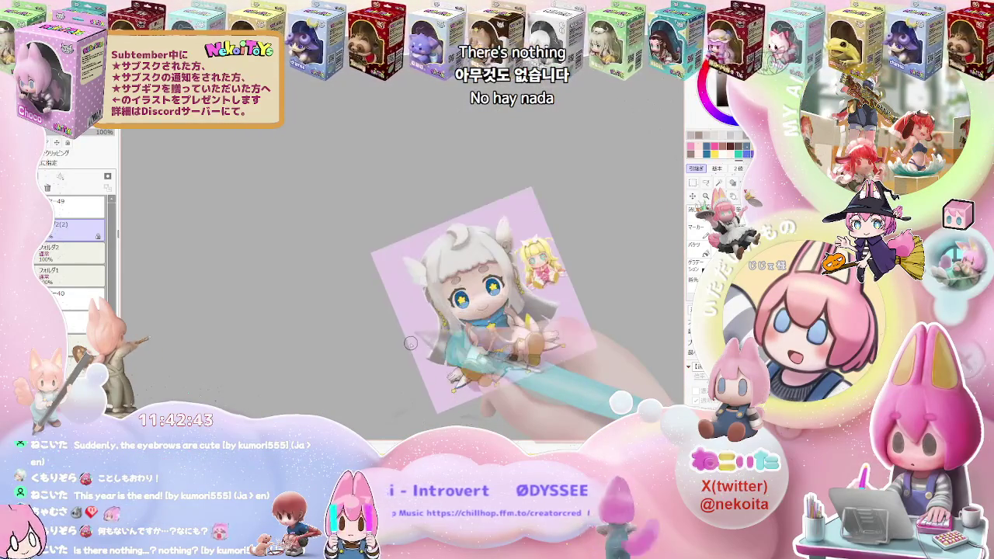
scroll(411, 343, up, 3)
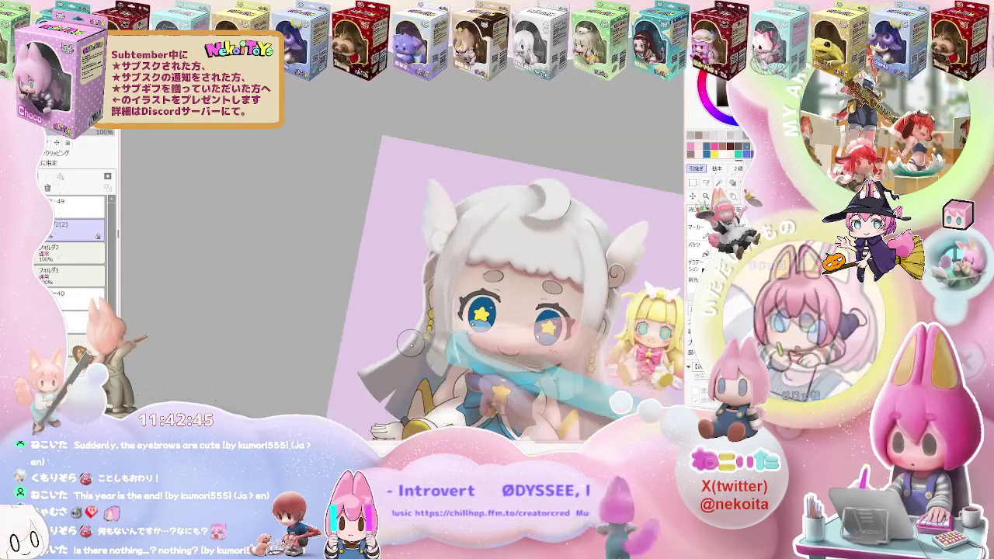
scroll(590, 342, up, 2)
scroll(371, 291, up, 1)
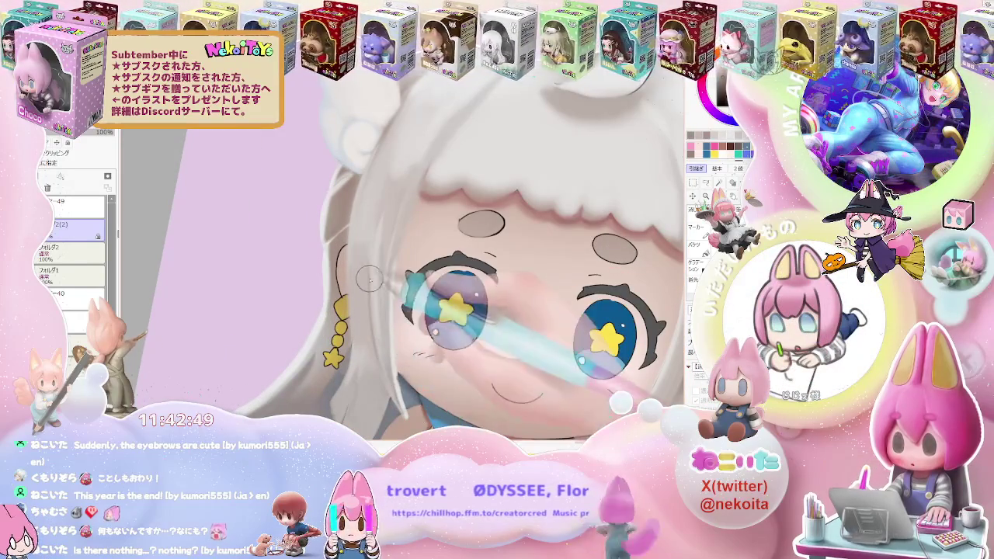
Step: Zoom repeatedly in and out to examine details of the upright illustration
scroll(370, 282, down, 1)
scroll(419, 295, down, 1)
scroll(474, 310, down, 1)
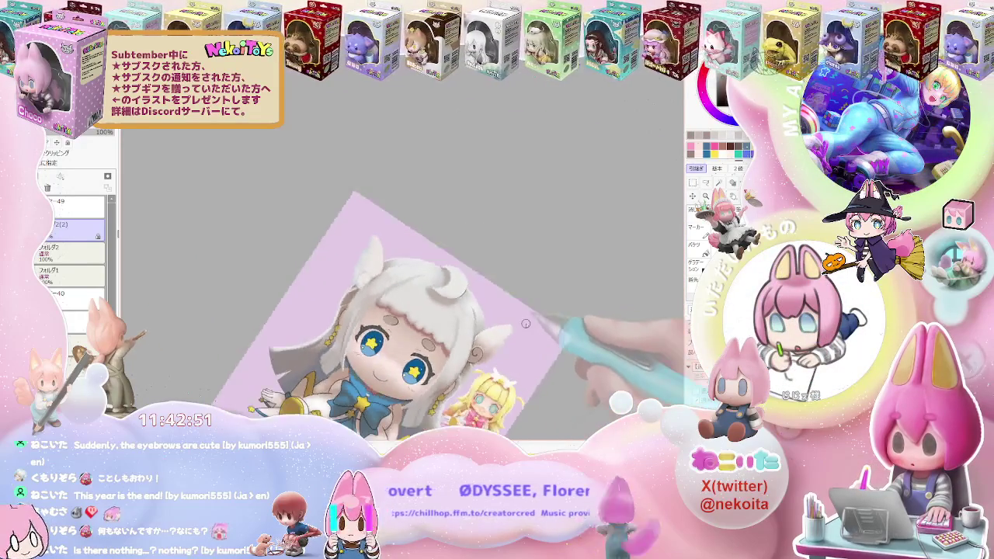
scroll(526, 323, up, 1)
scroll(427, 330, up, 1)
scroll(322, 339, up, 1)
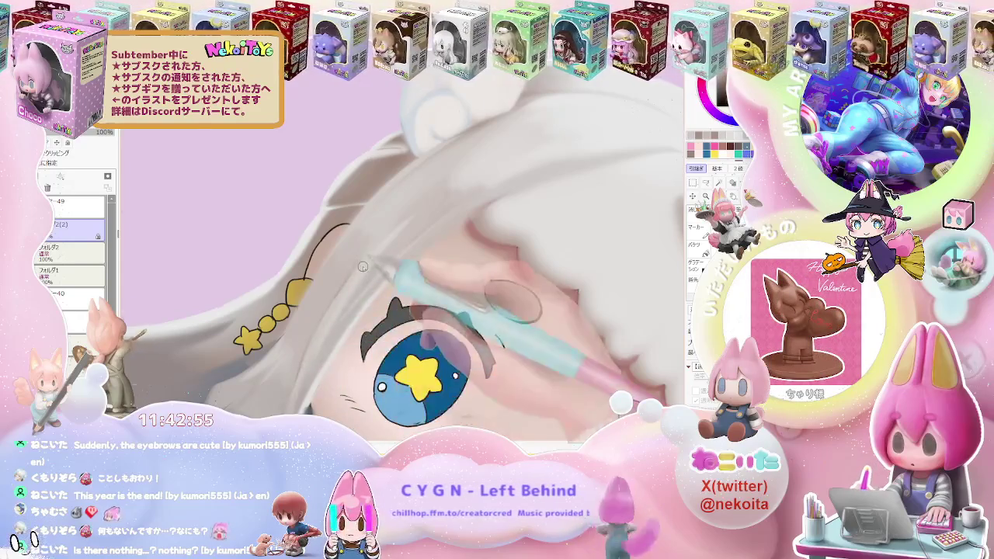
scroll(362, 267, down, 1)
scroll(547, 306, down, 1)
scroll(567, 313, up, 1)
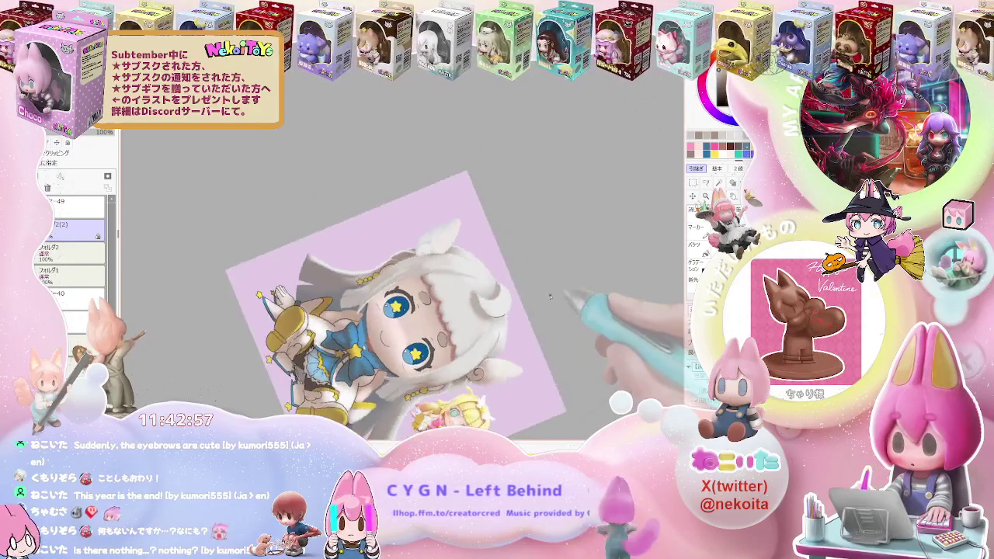
scroll(466, 311, up, 1)
scroll(351, 309, up, 1)
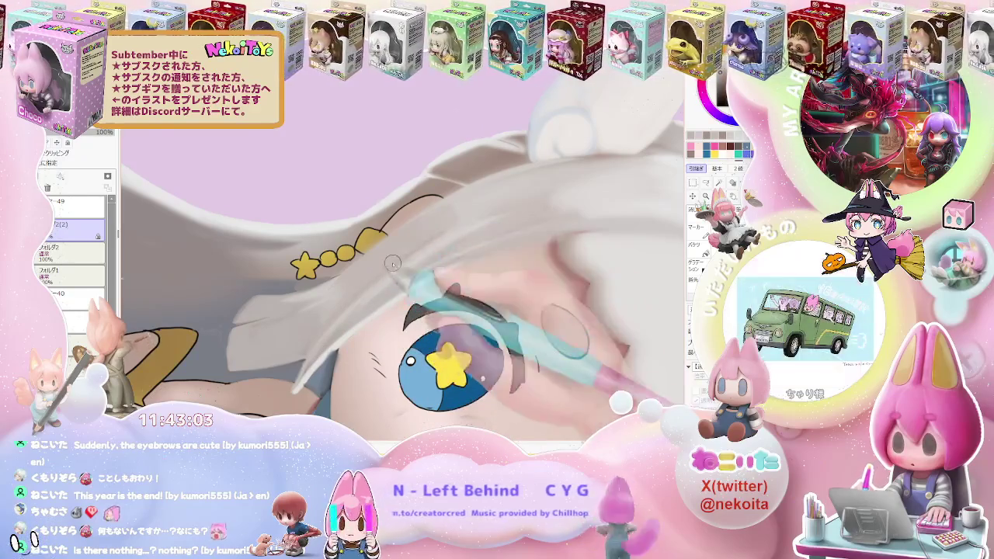
scroll(544, 248, down, 1)
scroll(571, 227, down, 1)
scroll(571, 228, down, 1)
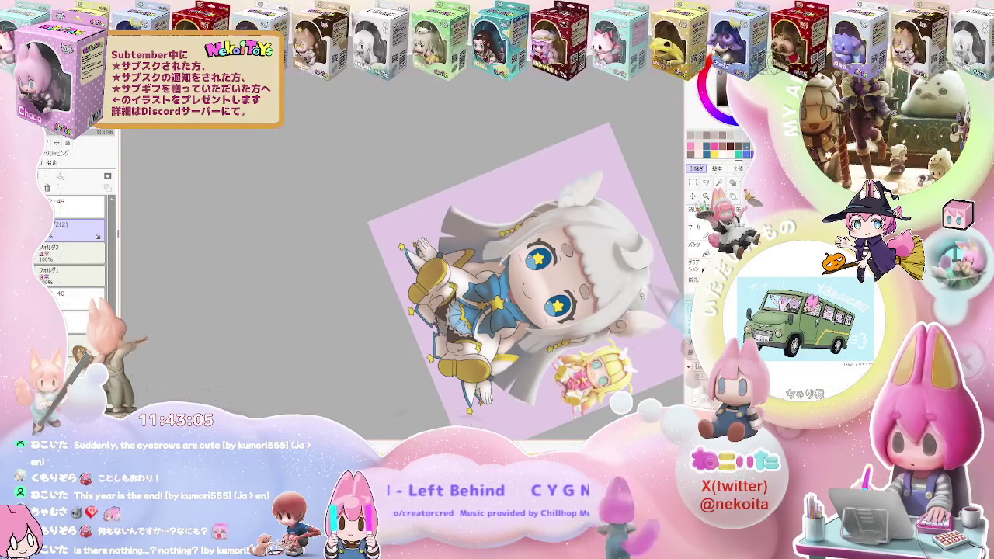
scroll(430, 323, up, 1)
scroll(430, 323, up, 1)
scroll(430, 323, up, 1)
scroll(430, 323, up, 1)
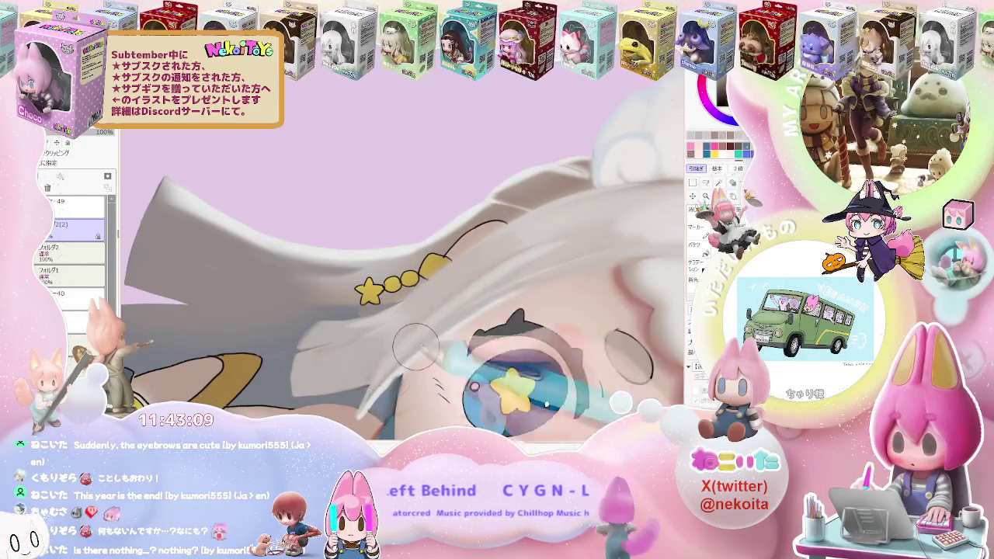
Step: Paint over the pale blue area near the eye and enlarge the brush
drag(434, 306, 455, 301)
key(bracketright)
scroll(564, 266, down, 2)
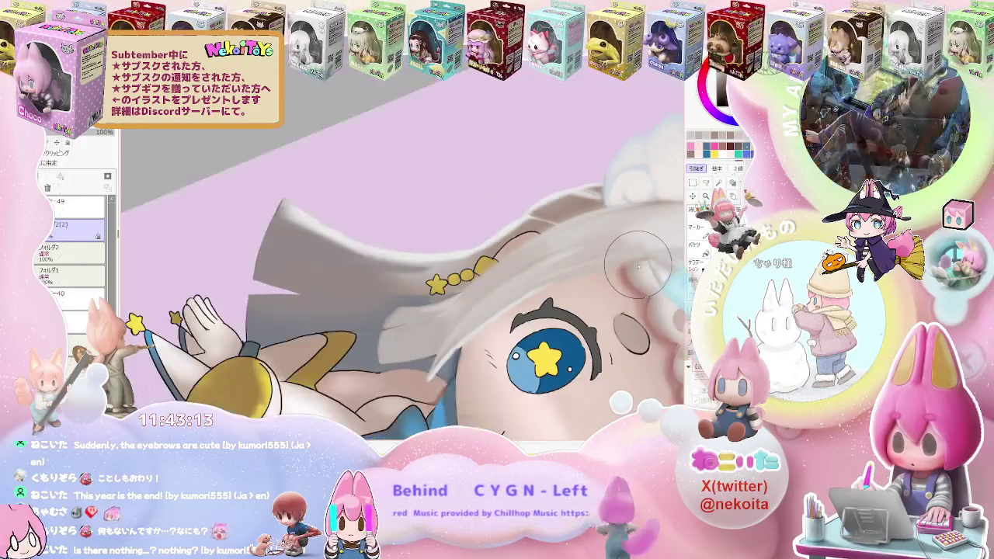
scroll(637, 268, down, 1)
scroll(653, 297, down, 2)
scroll(581, 294, down, 1)
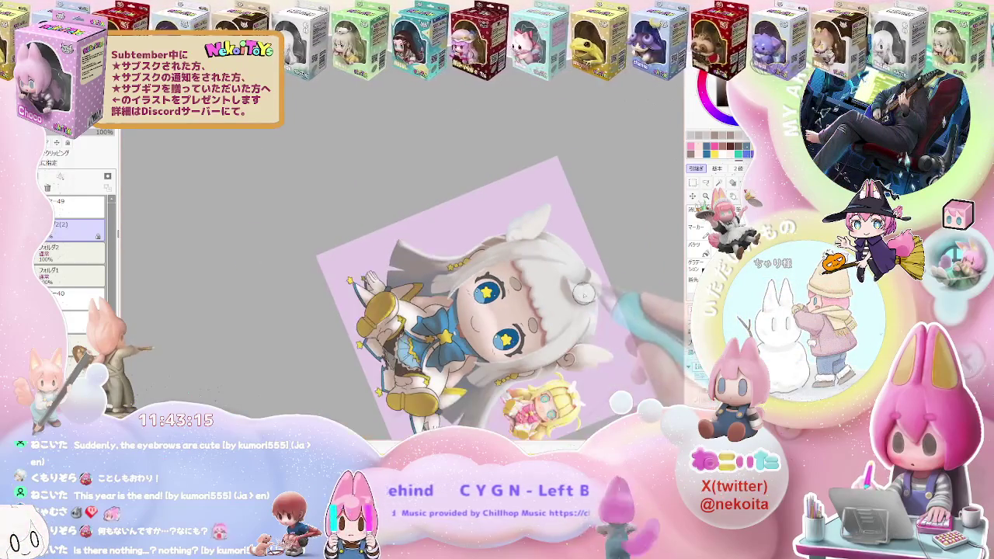
Step: Return the view to upright and pan to bring the small blonde figure into view
key(Home)
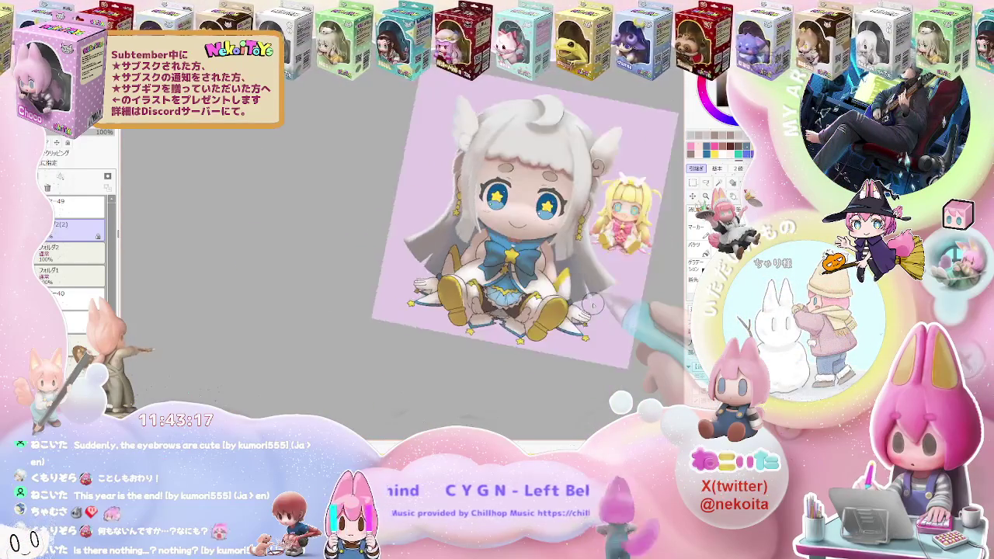
scroll(593, 305, down, 1)
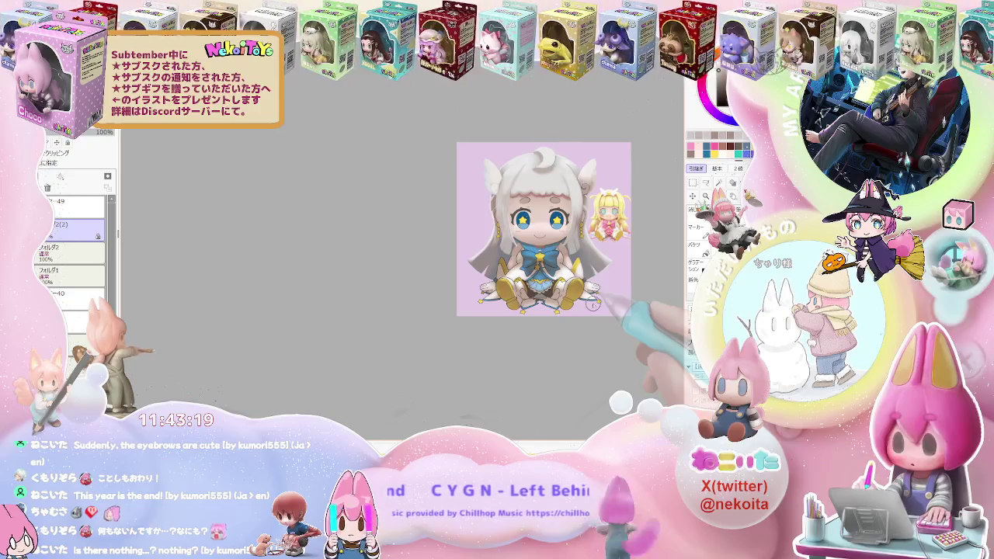
scroll(544, 280, up, 3)
scroll(462, 258, up, 3)
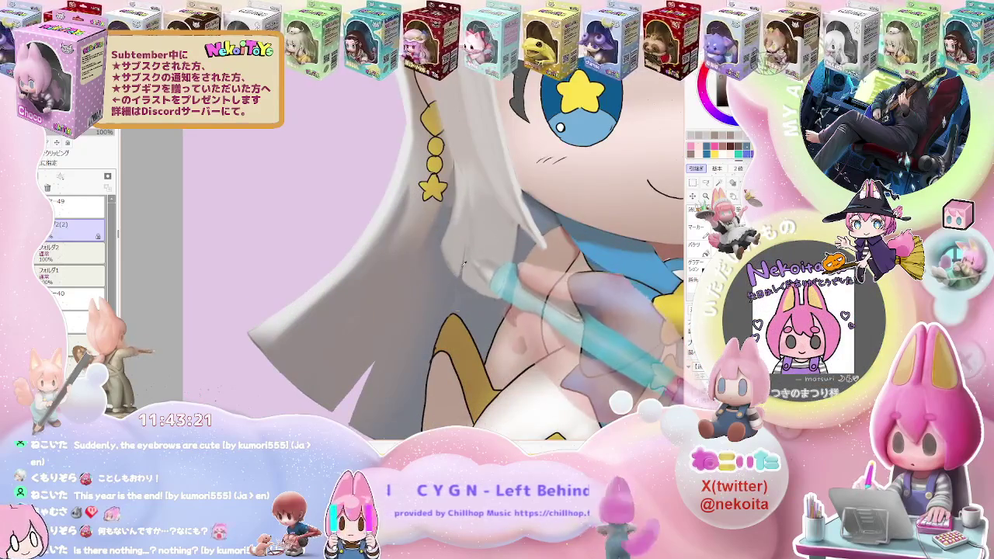
scroll(527, 264, down, 1)
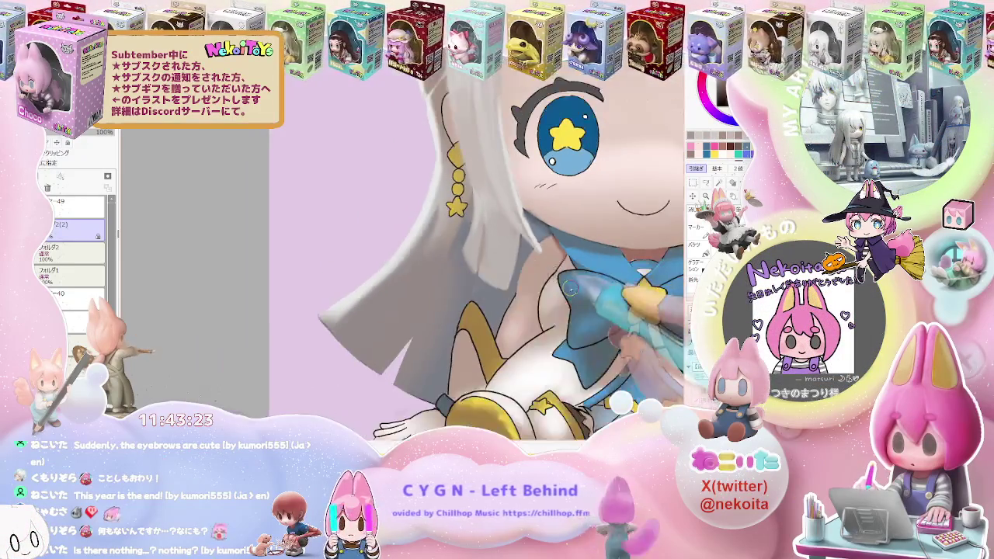
scroll(565, 284, down, 3)
scroll(591, 317, down, 2)
drag(643, 319, 460, 390)
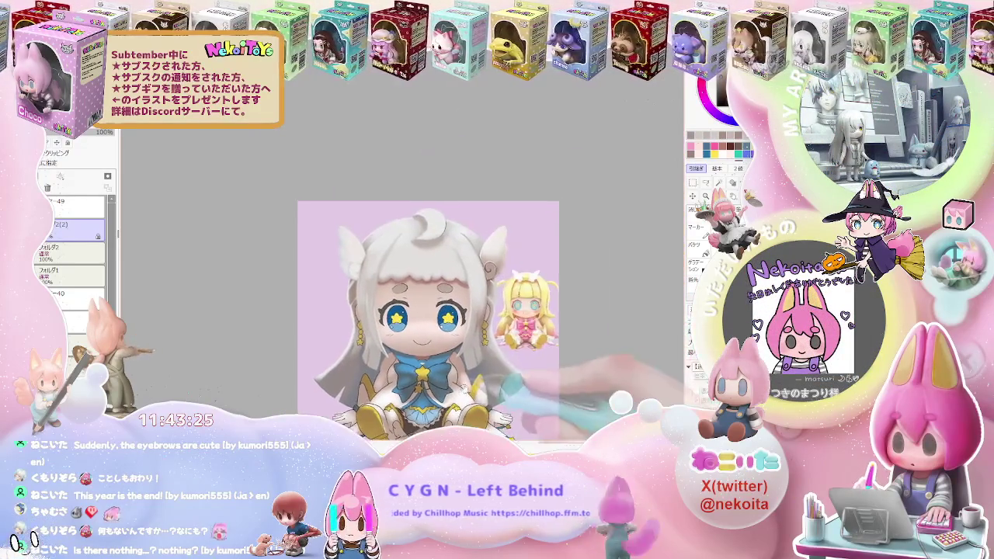
scroll(501, 371, down, 1)
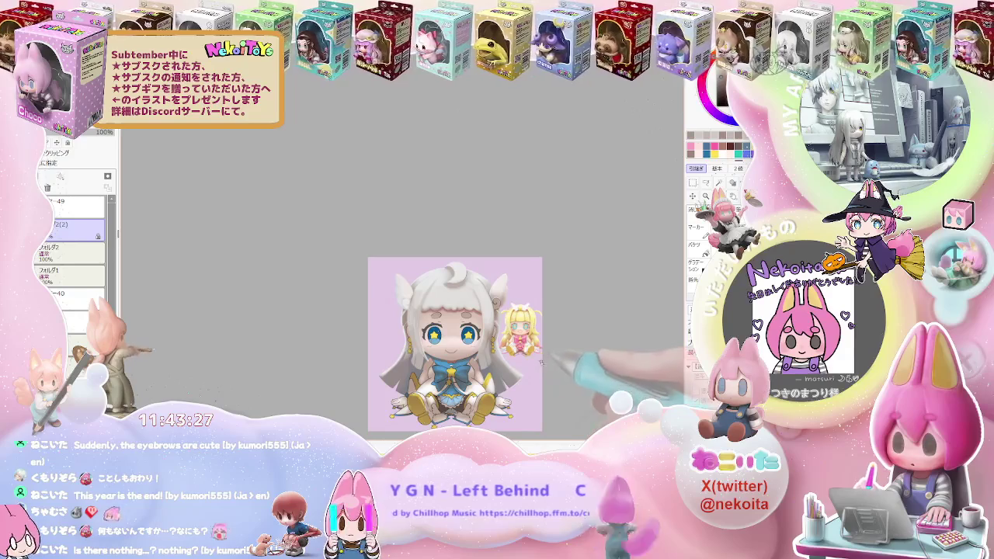
scroll(462, 375, up, 2)
scroll(461, 376, up, 2)
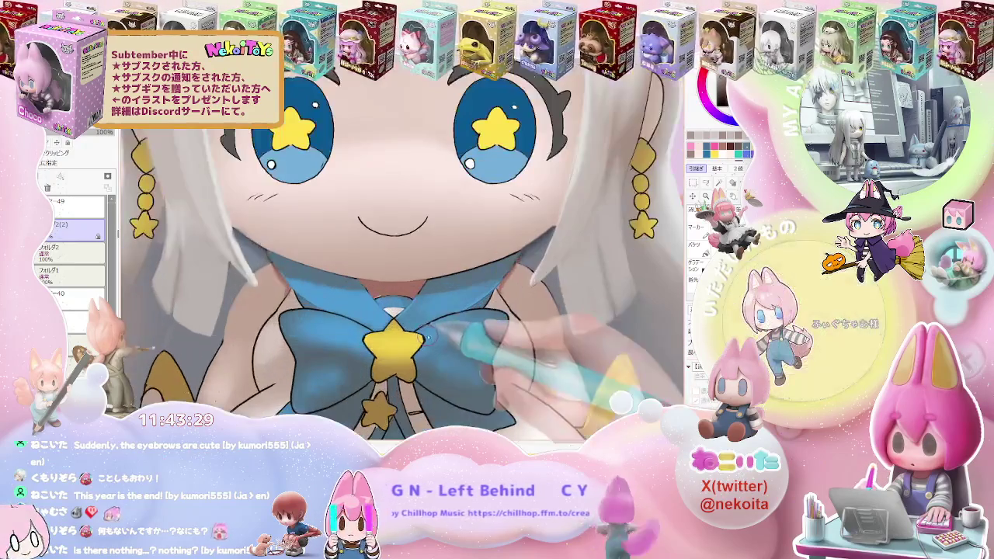
scroll(437, 329, up, 1)
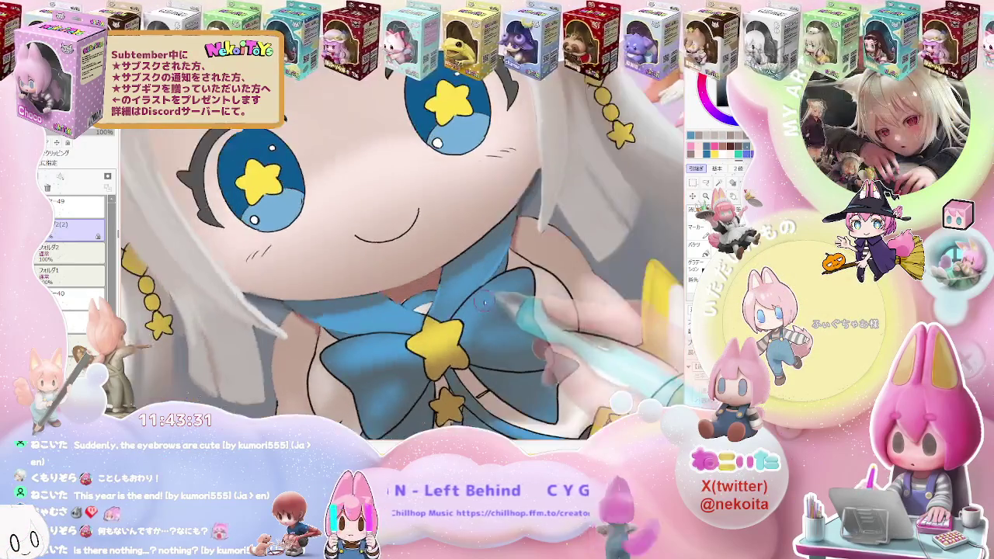
scroll(466, 295, up, 1)
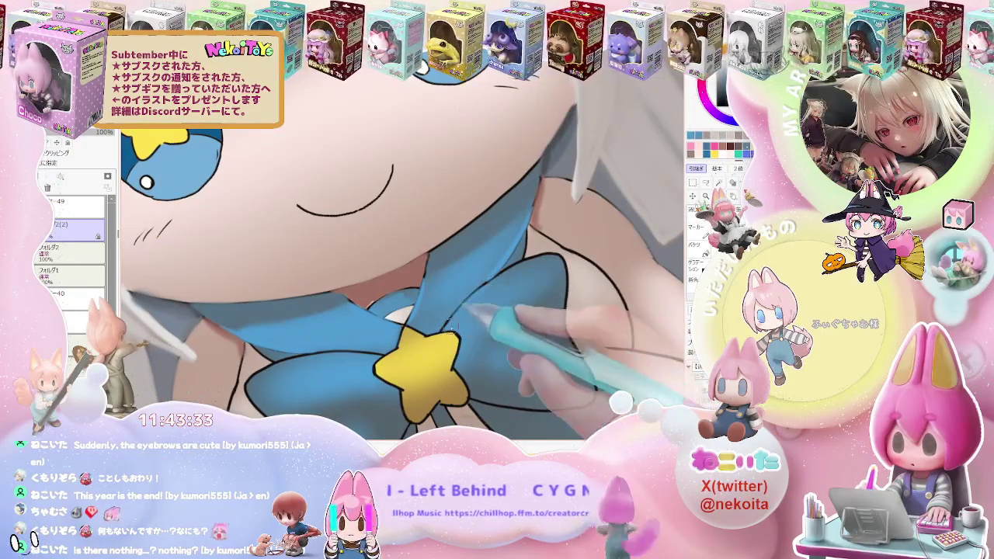
Step: Paint a stroke along the edge of the blue bow
drag(466, 321, 444, 330)
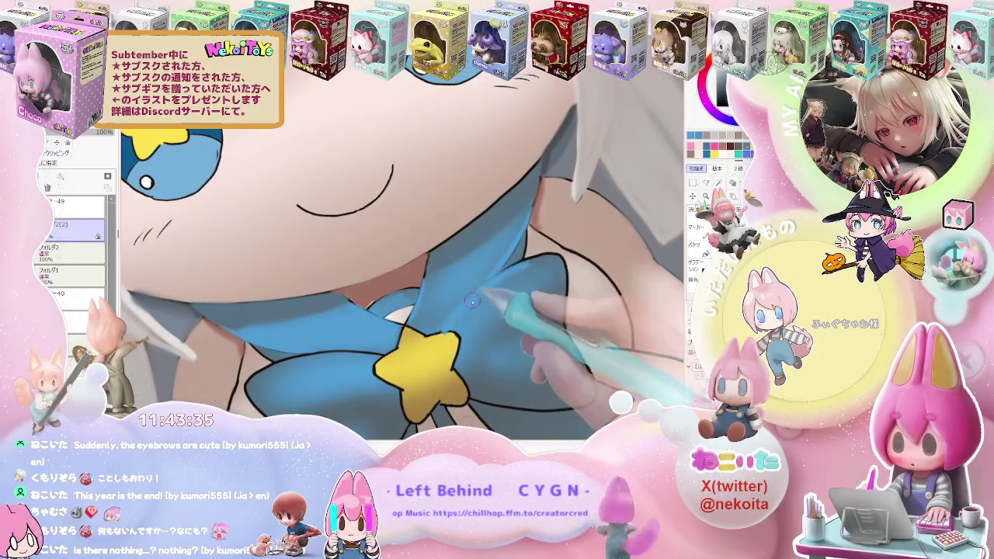
scroll(515, 270, down, 1)
scroll(490, 306, down, 1)
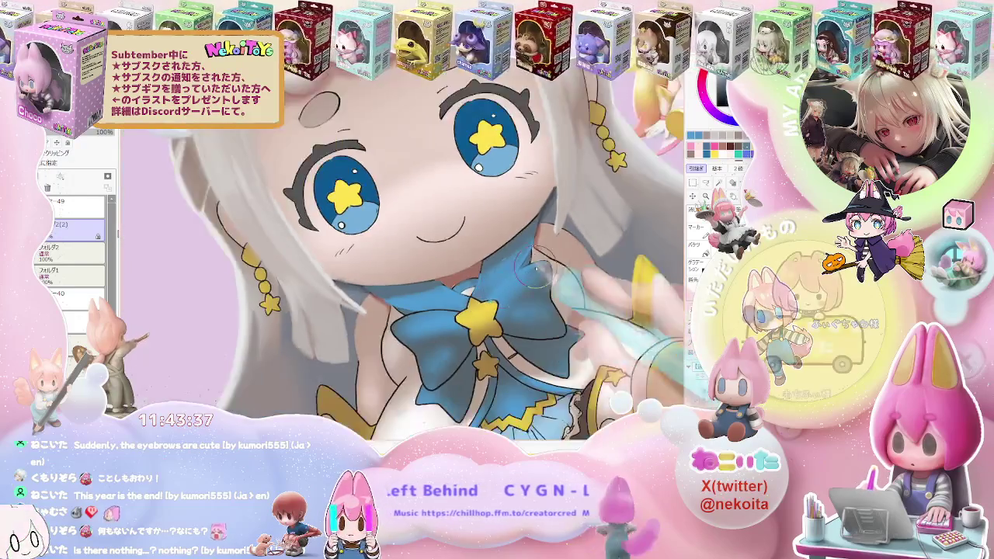
scroll(528, 295, down, 1)
scroll(559, 291, up, 2)
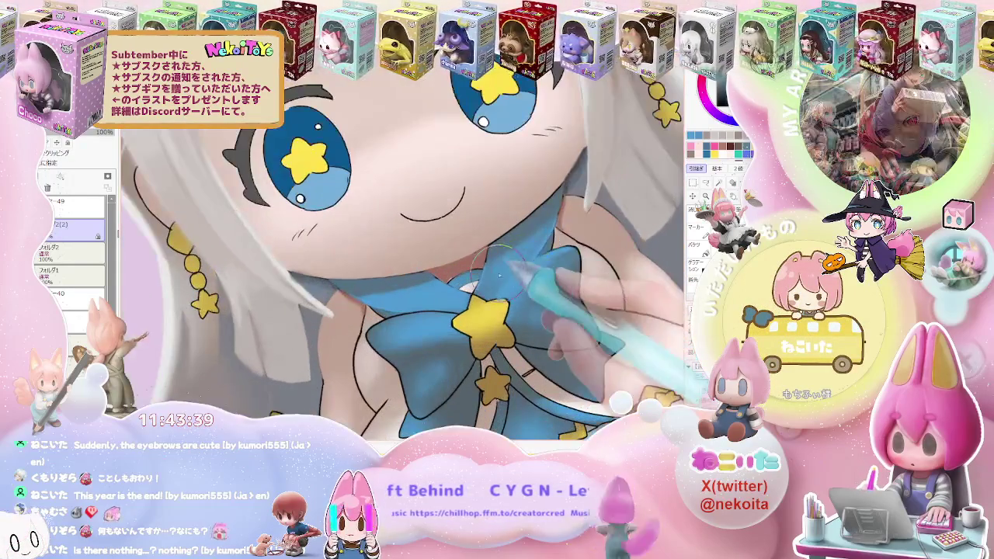
scroll(513, 279, down, 1)
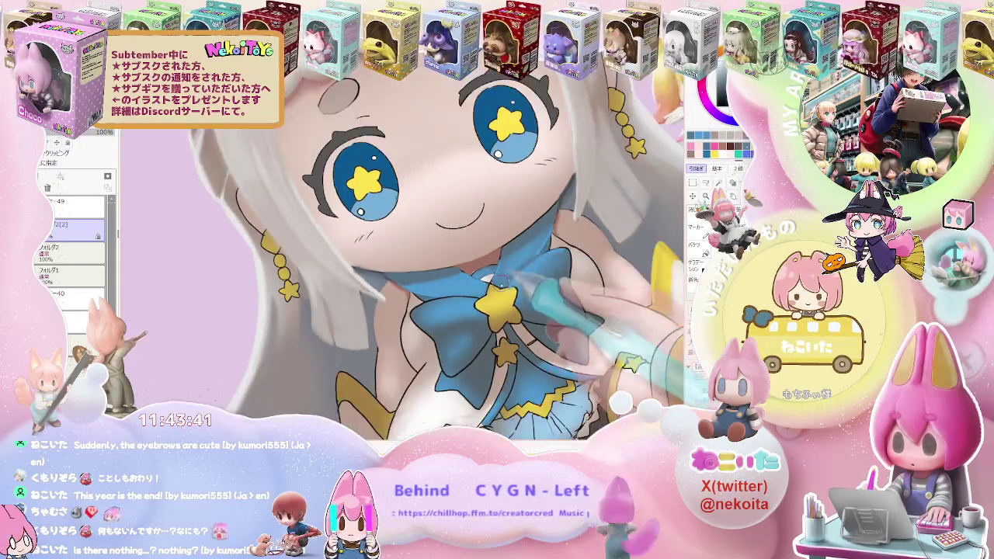
scroll(497, 279, down, 1)
Step: Tilt the view to check the drawing, then rotate it back toward level
key(End)
key(End)
scroll(465, 310, up, 1)
scroll(427, 358, up, 2)
scroll(427, 357, up, 1)
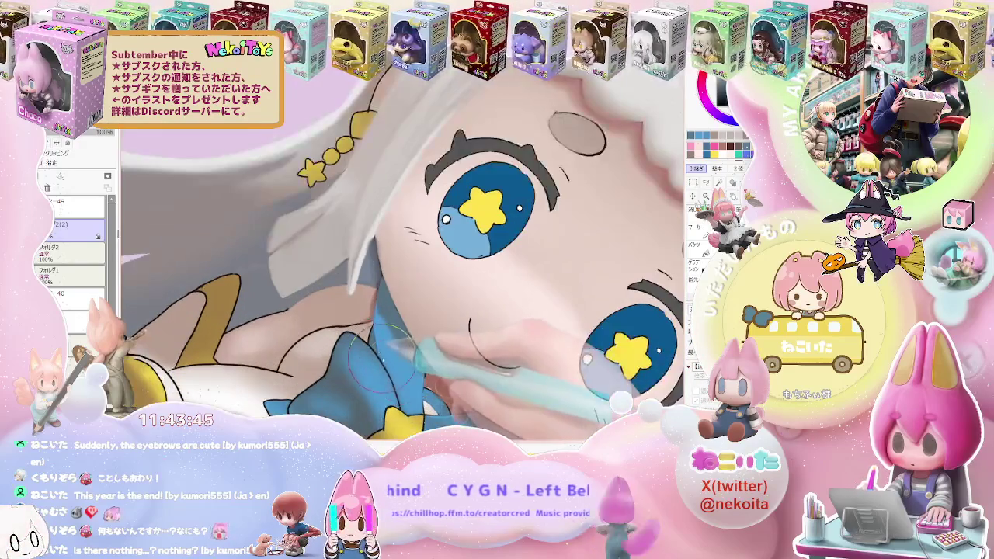
scroll(404, 272, down, 1)
scroll(404, 271, down, 1)
scroll(404, 272, down, 2)
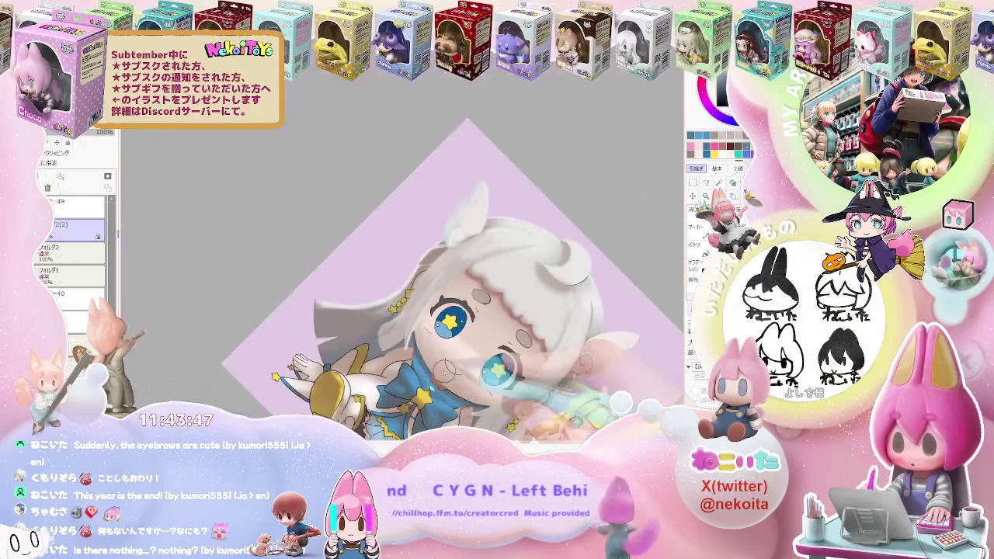
key(Home)
scroll(342, 357, up, 1)
scroll(341, 357, up, 1)
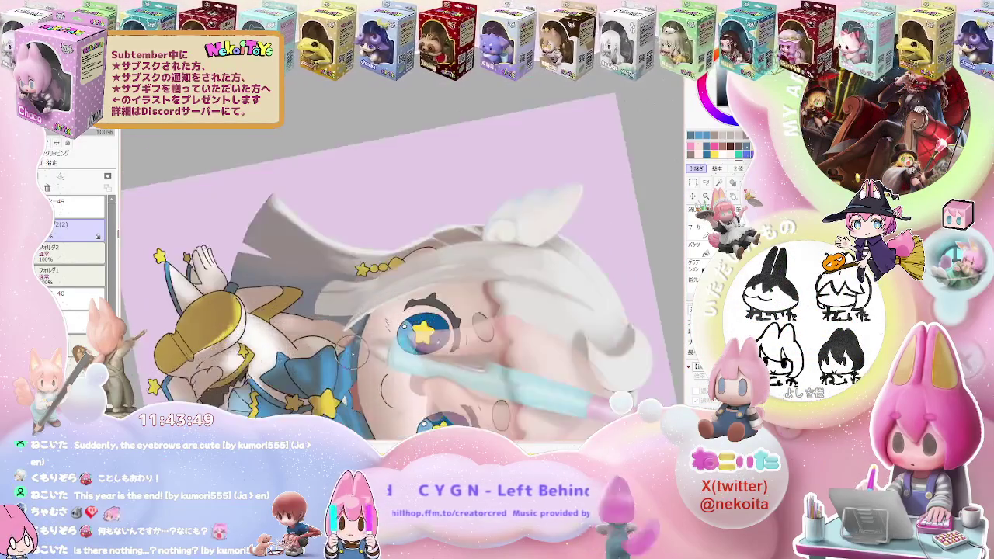
scroll(342, 357, up, 2)
scroll(342, 359, up, 1)
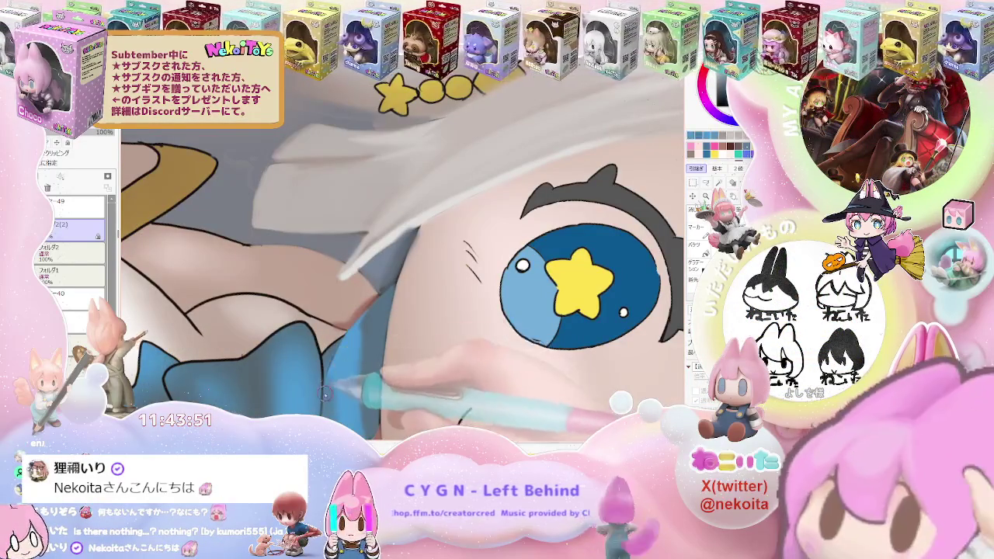
scroll(365, 310, down, 2)
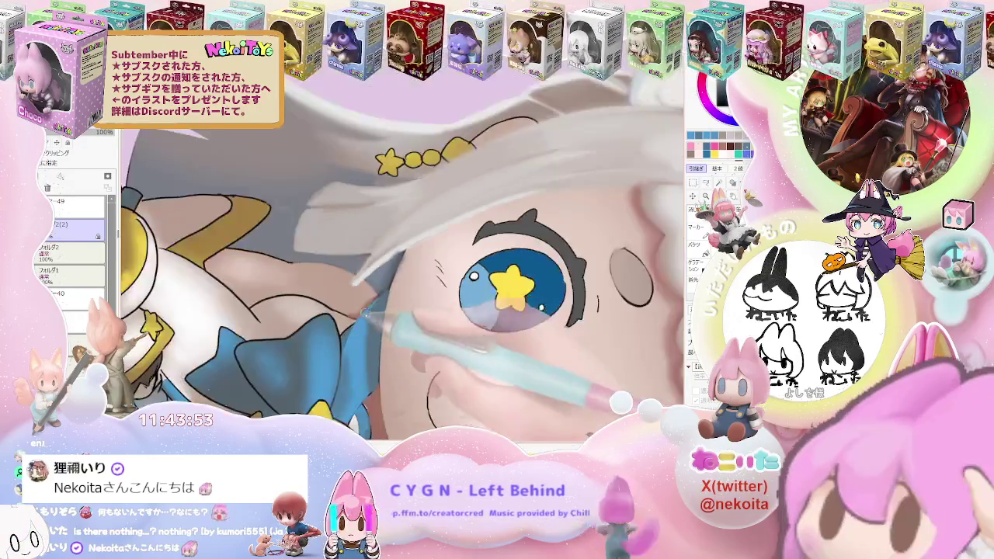
scroll(392, 285, up, 1)
scroll(393, 286, down, 2)
Step: Turn the canvas view upside down and zoom to show the whole illustration
key(Delete)
key(Delete)
scroll(279, 288, up, 2)
scroll(279, 288, up, 1)
scroll(279, 288, up, 1)
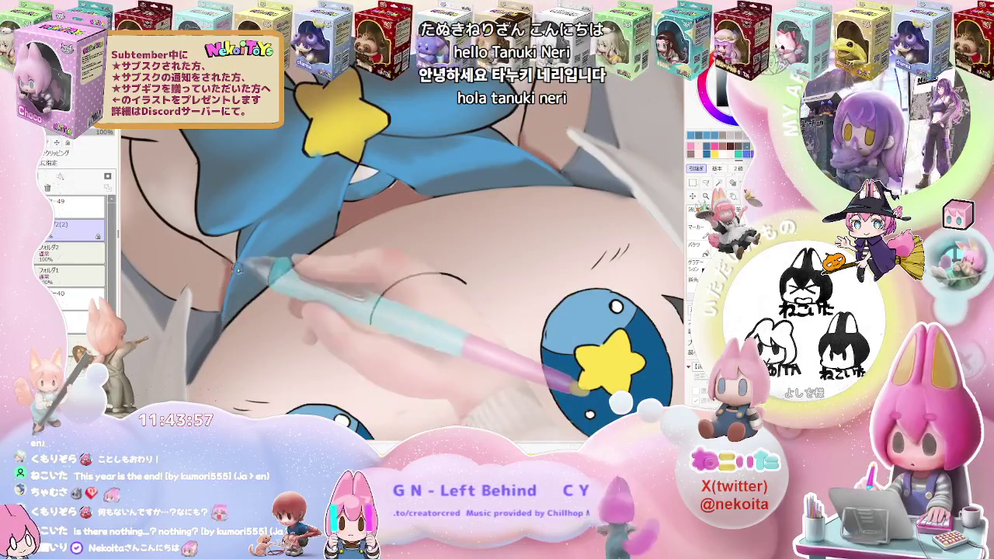
scroll(388, 272, down, 2)
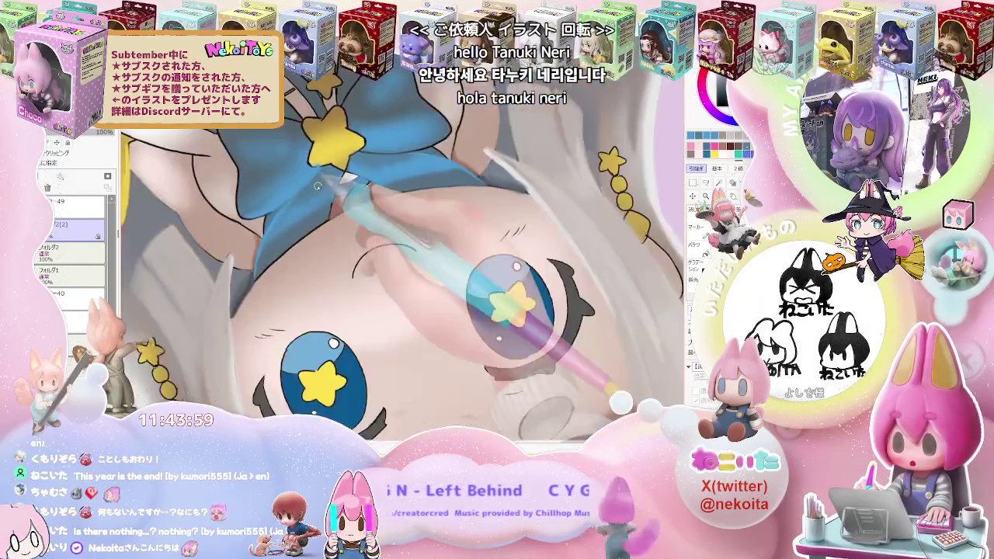
scroll(400, 272, down, 2)
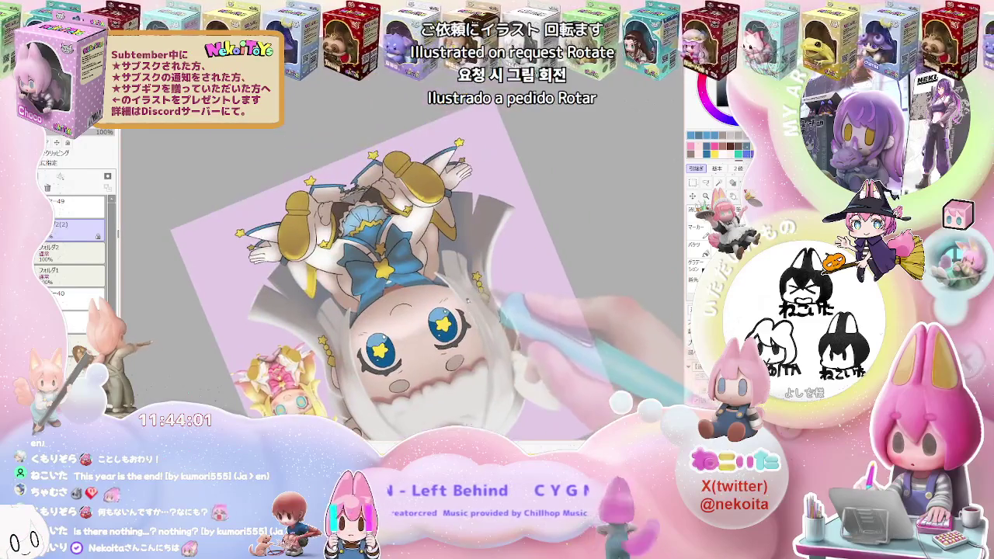
scroll(400, 272, up, 1)
scroll(394, 270, up, 2)
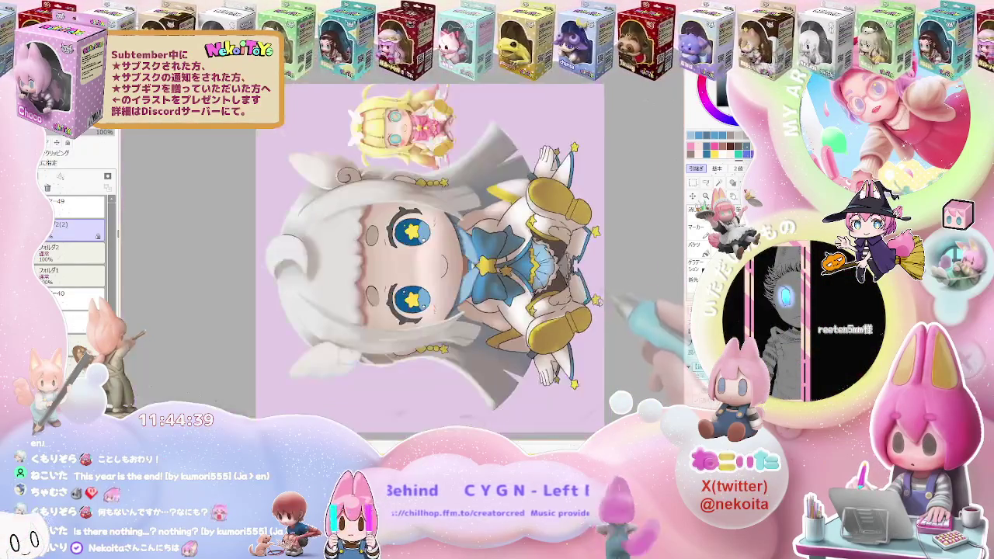
Step: Zoom in on the bow and skirt, then zoom out with minus to fit the sideways canvas
scroll(598, 295, up, 3)
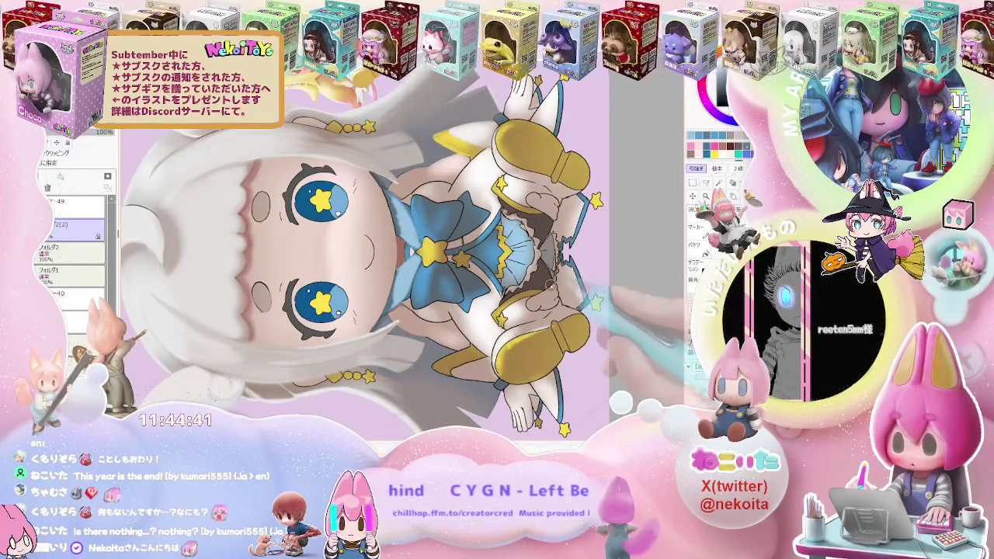
scroll(580, 250, up, 1)
scroll(580, 250, up, 1)
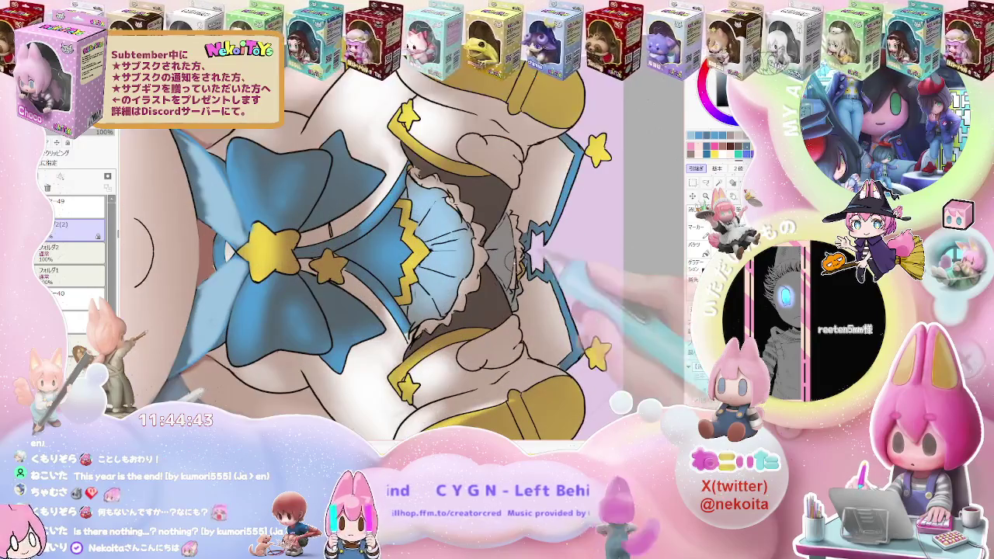
scroll(543, 241, up, 1)
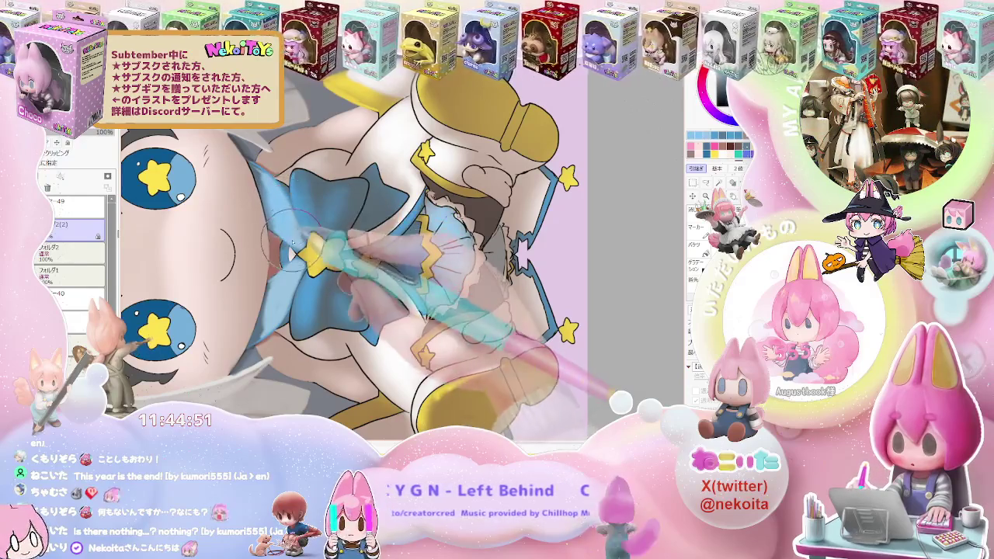
key(minus)
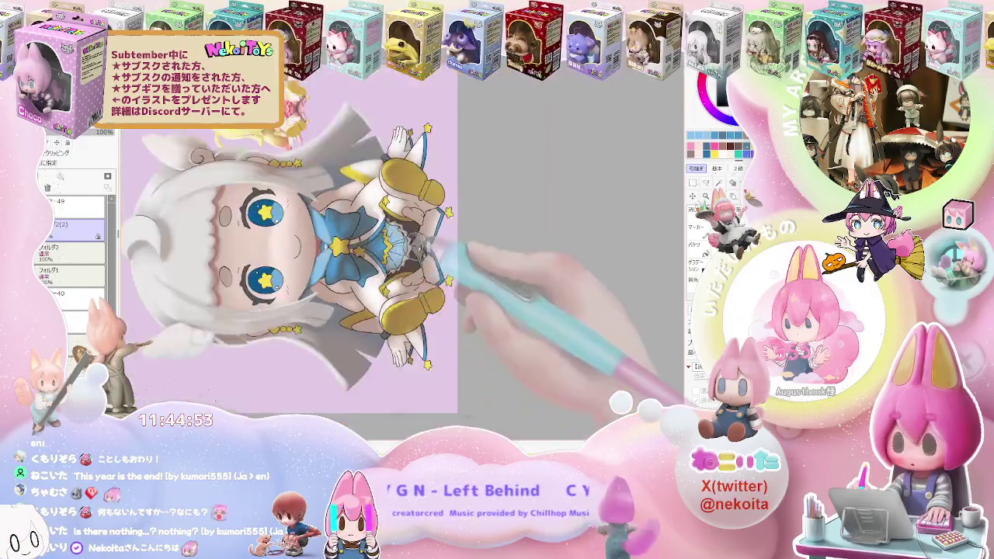
Step: Zoom back and forth between the whole character and close-ups of the eyes and bow
key(minus)
key(plus)
key(plus)
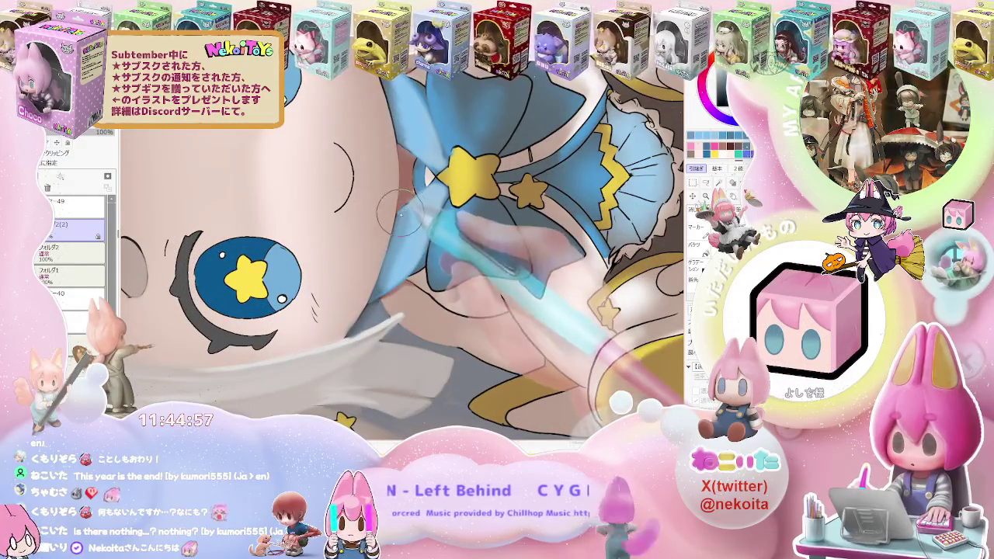
key(minus)
key(minus)
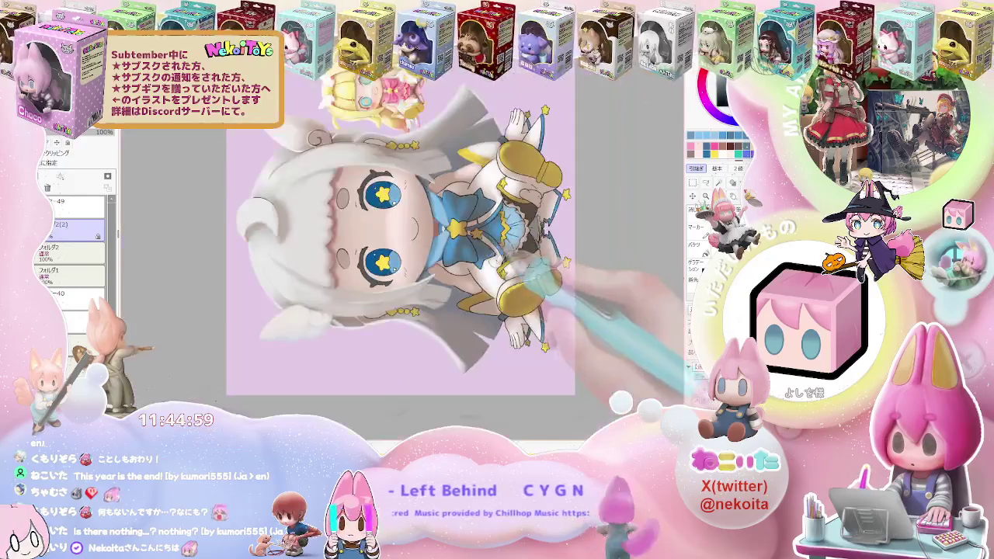
key(plus)
key(plus)
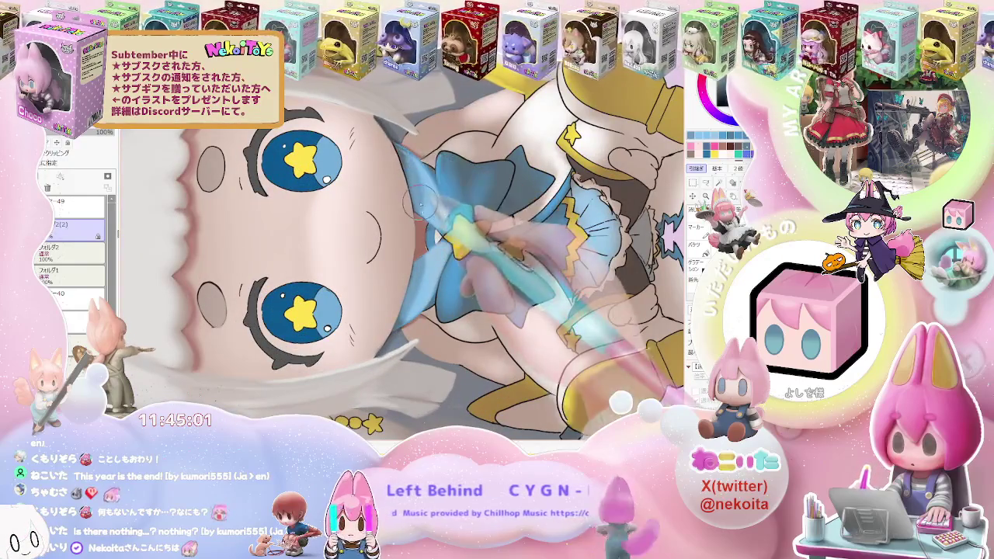
key(minus)
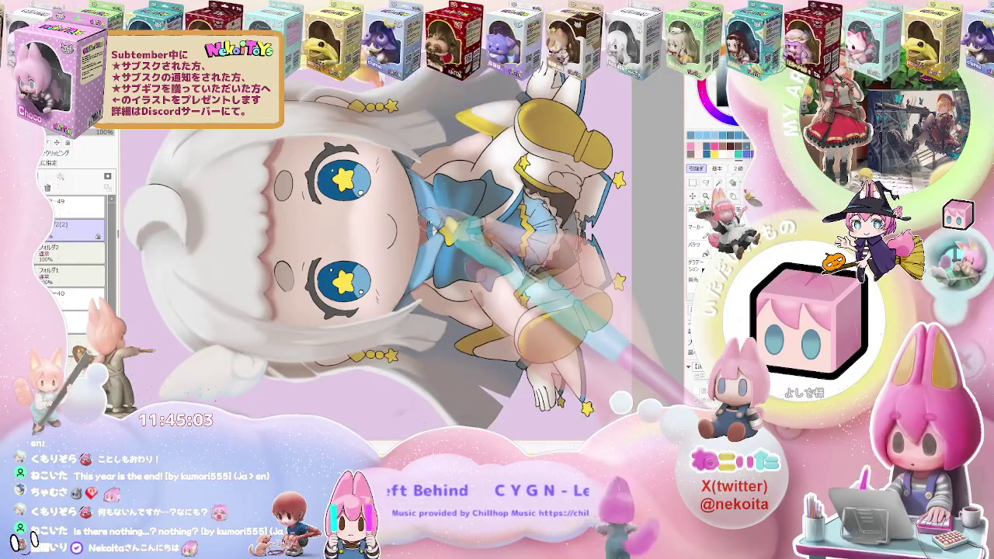
key(plus)
key(minus)
key(minus)
key(Delete)
Step: Rotate the view so the character lies sideways, then zoom in on the face and bow
drag(515, 296, 518, 312)
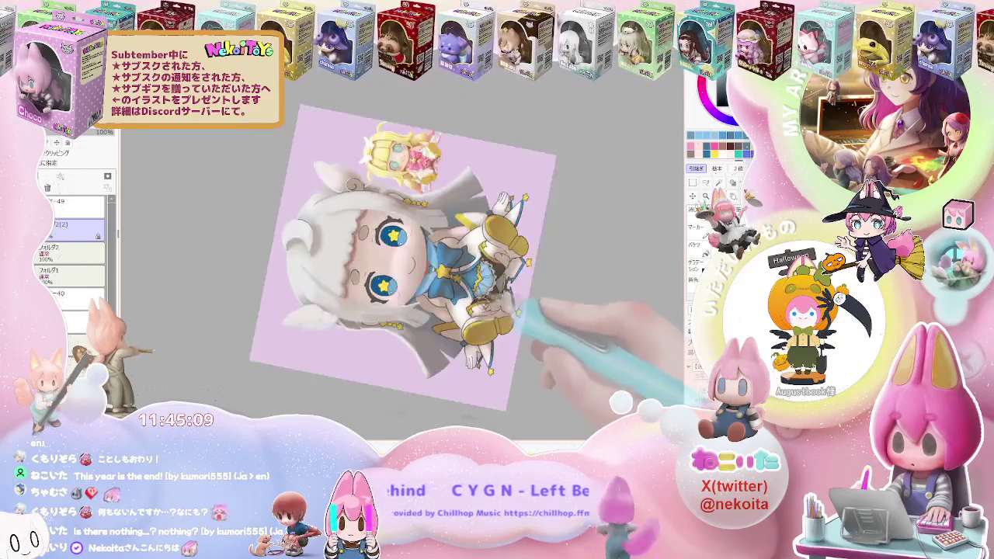
key(plus)
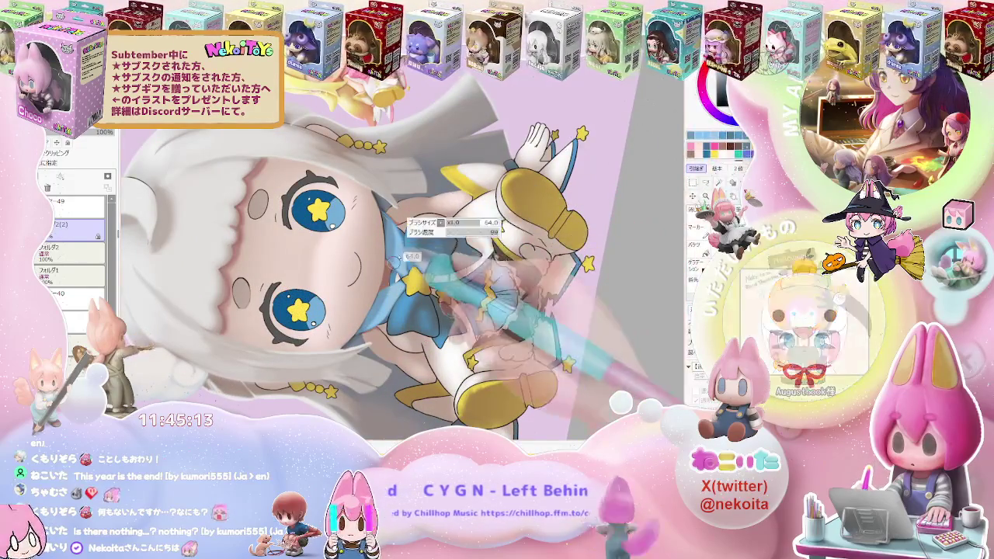
key(plus)
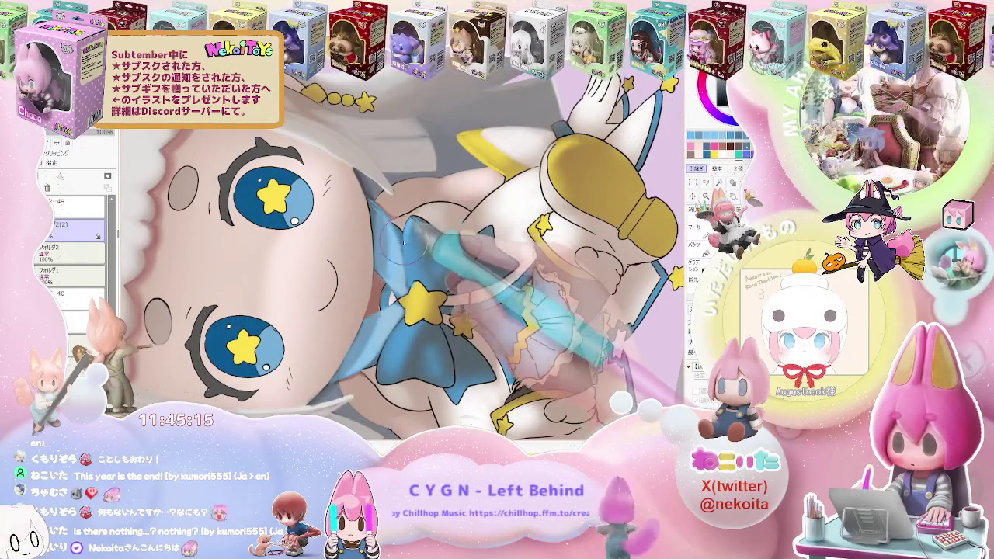
key(plus)
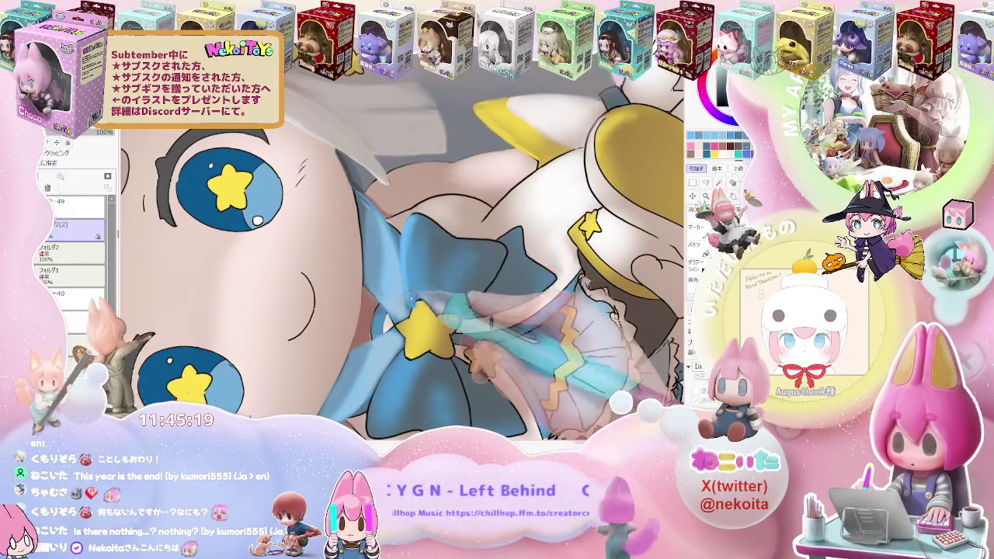
key(minus)
key(minus)
key(plus)
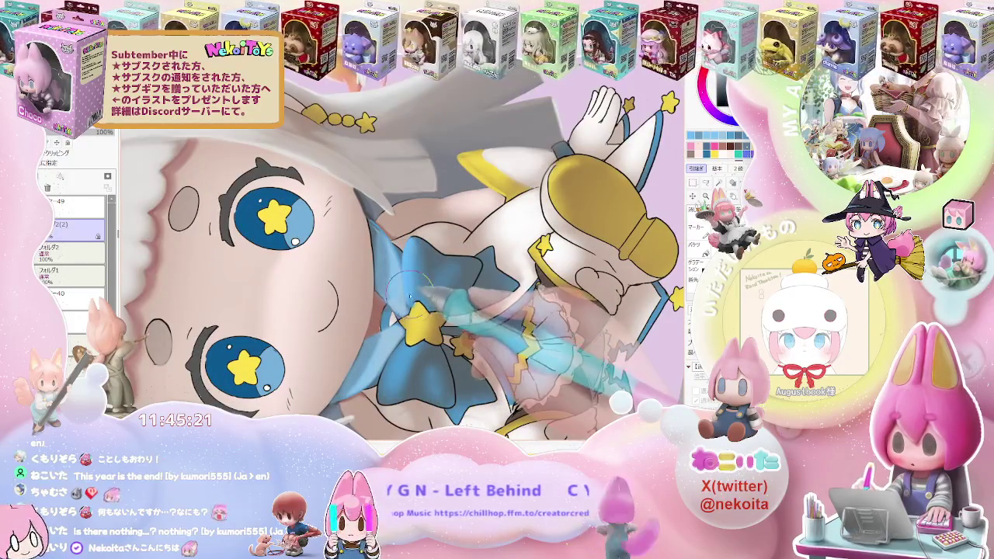
Step: Alternate between the whole figure and close-ups of the eyes and blue bow
key(minus)
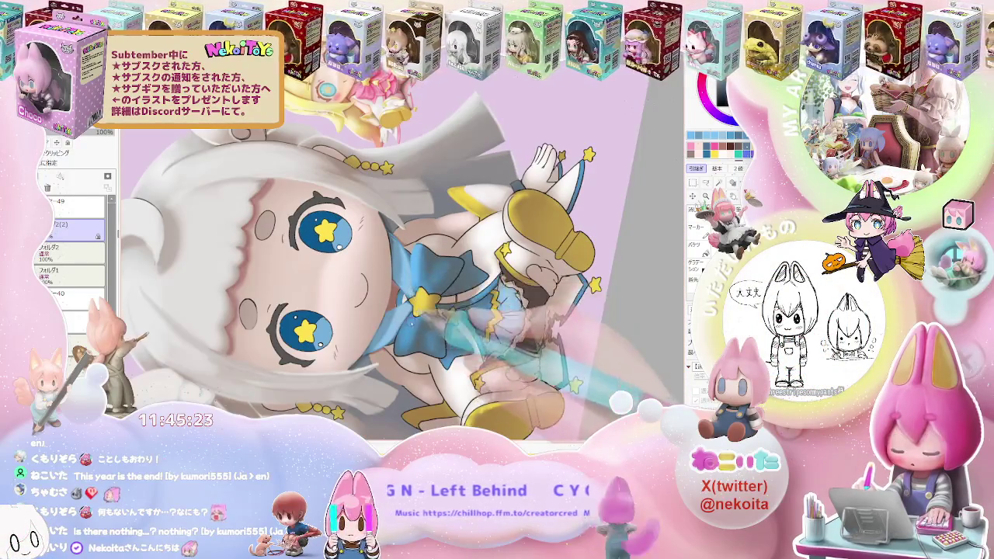
key(plus)
key(plus)
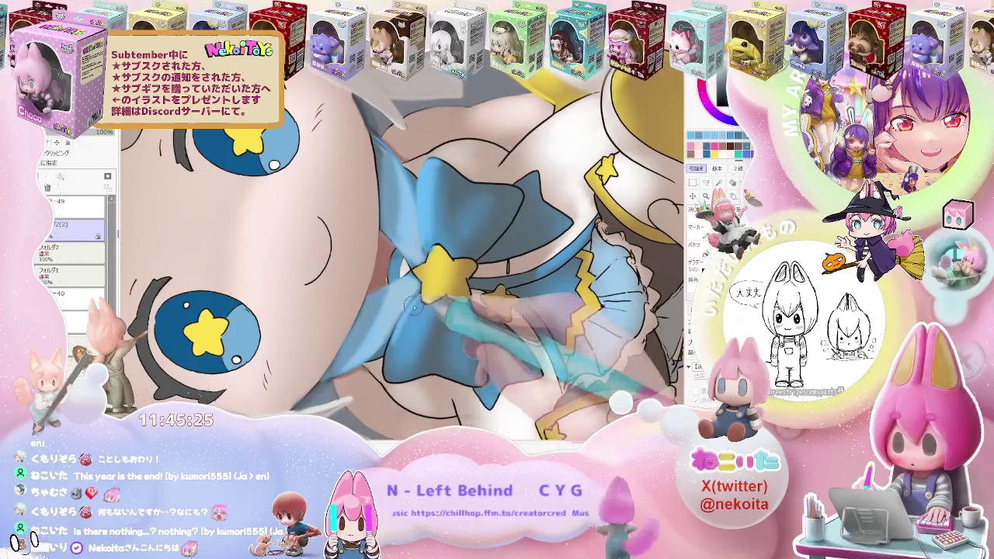
key(minus)
key(minus)
key(minus)
key(minus)
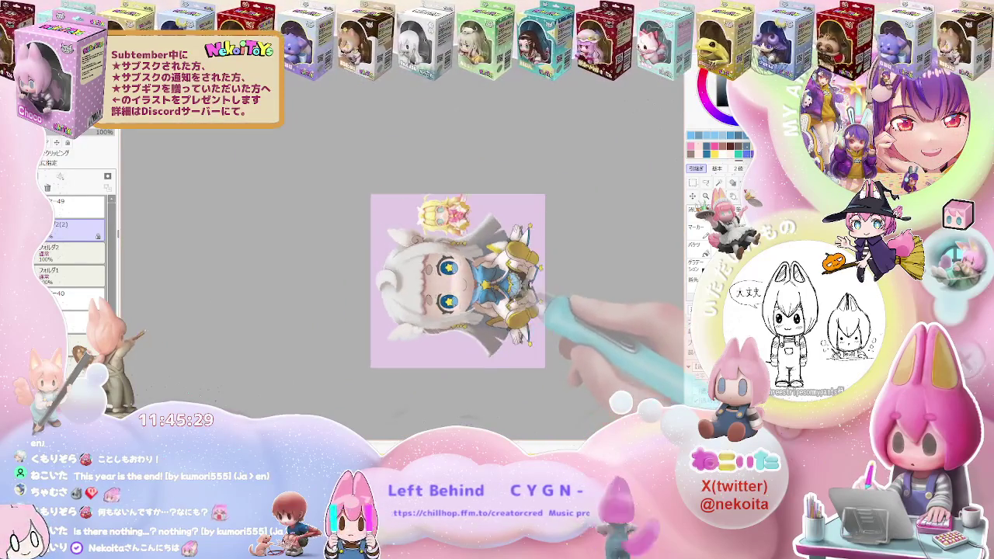
key(plus)
key(plus)
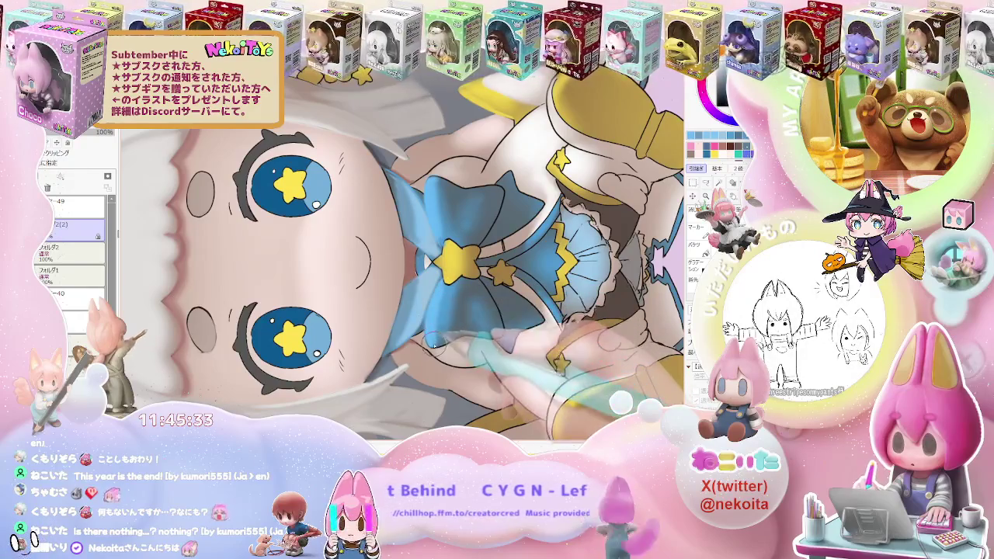
key(minus)
key(minus)
key(plus)
key(plus)
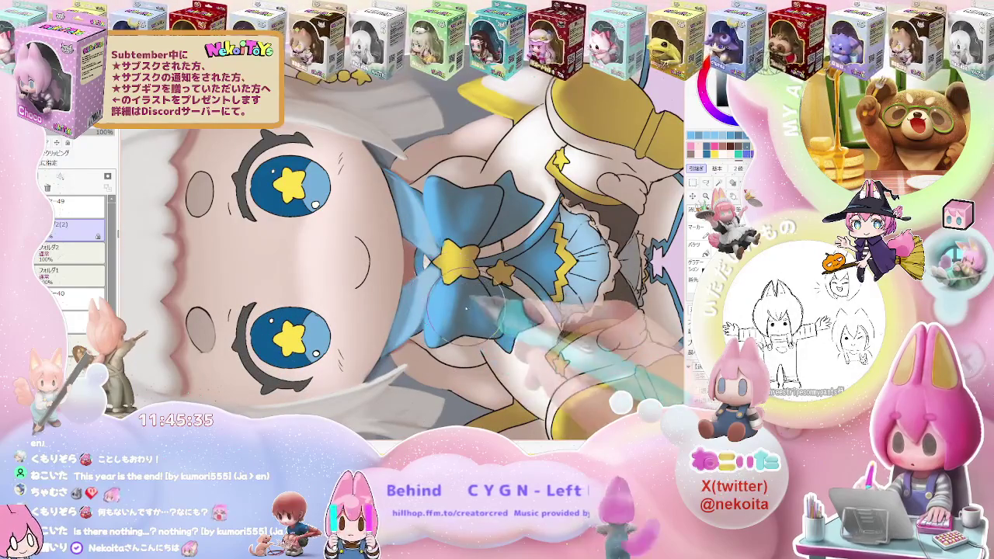
key(minus)
key(minus)
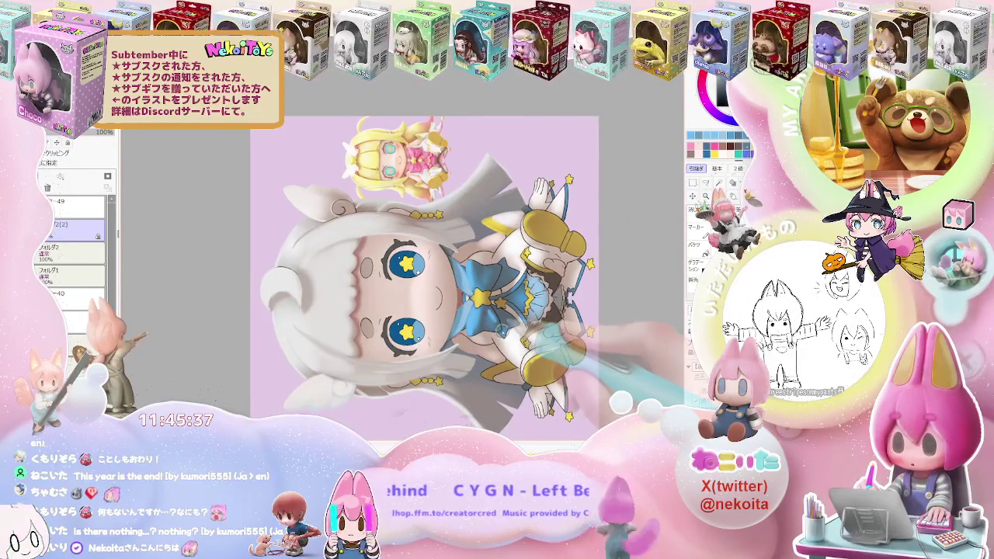
key(plus)
Step: Tilt the view clockwise to a diagonal and zoom out on the whole tilted figure
key(plus)
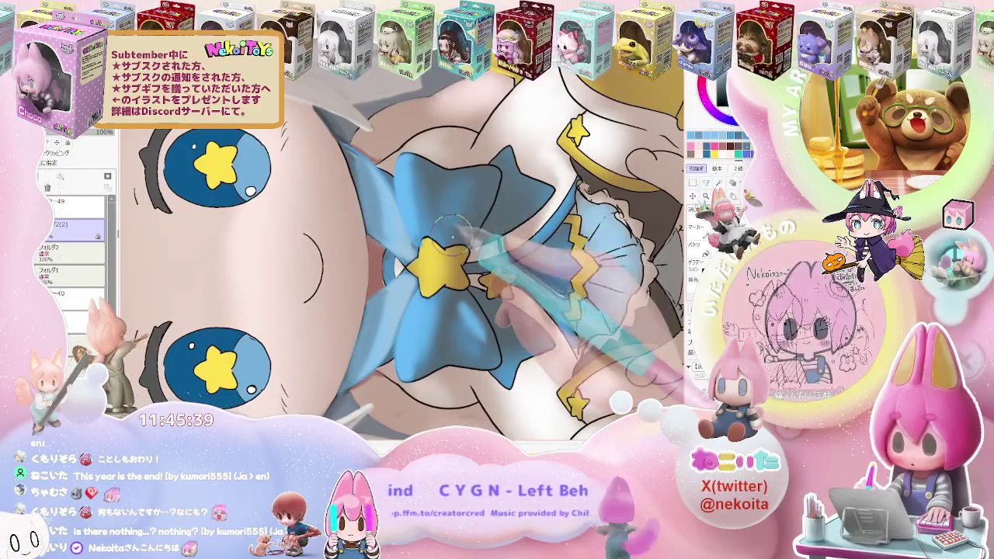
key(minus)
key(End)
key(End)
key(End)
key(plus)
key(plus)
key(plus)
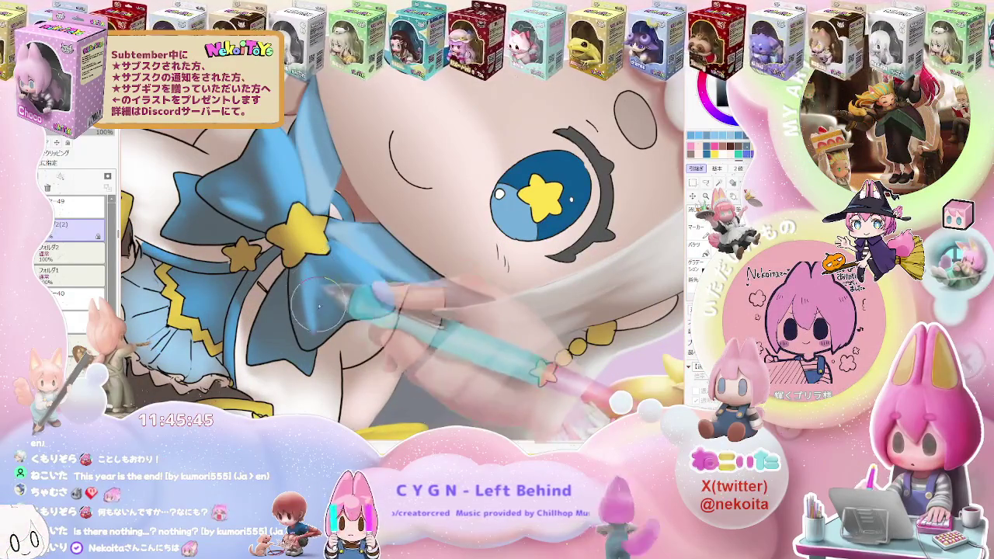
key(minus)
key(minus)
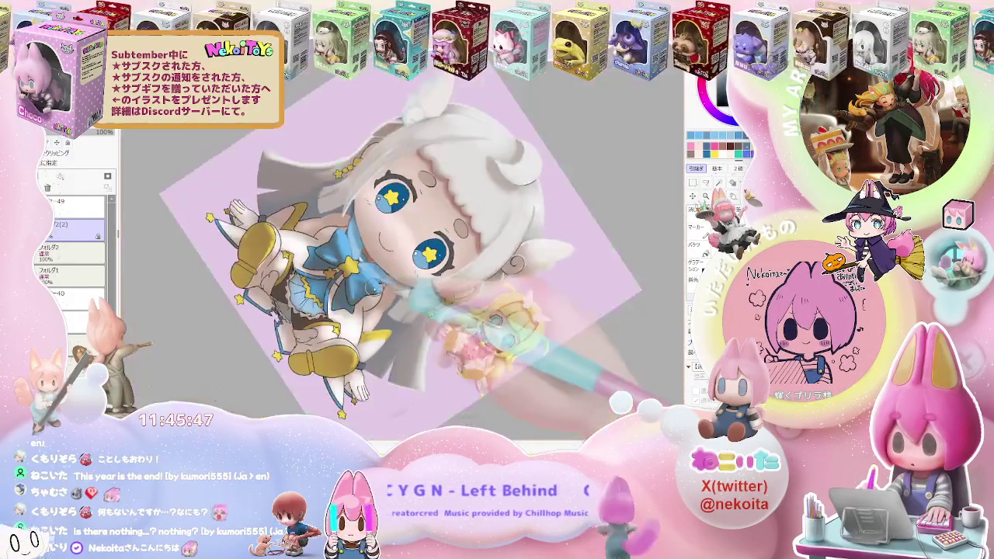
key(plus)
key(plus)
key(plus)
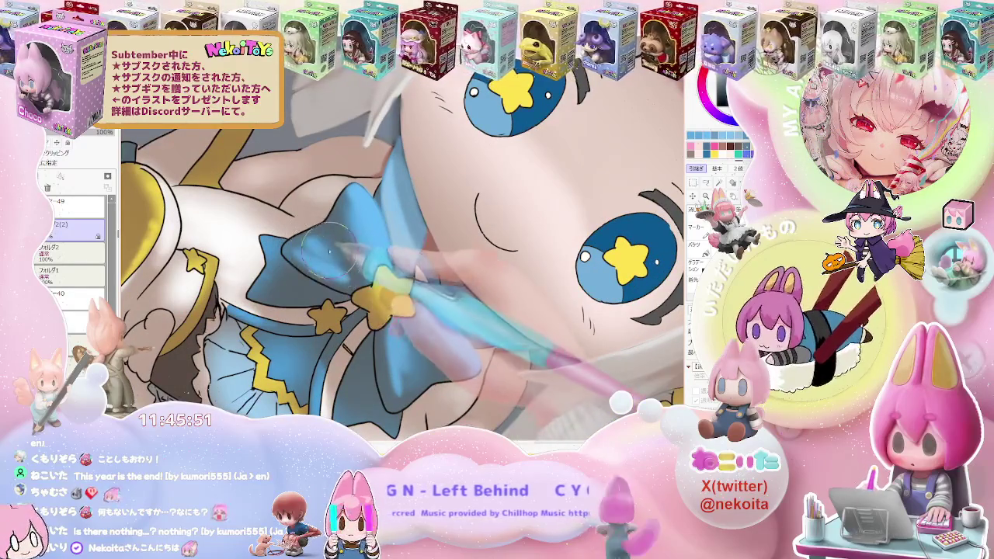
key(minus)
key(minus)
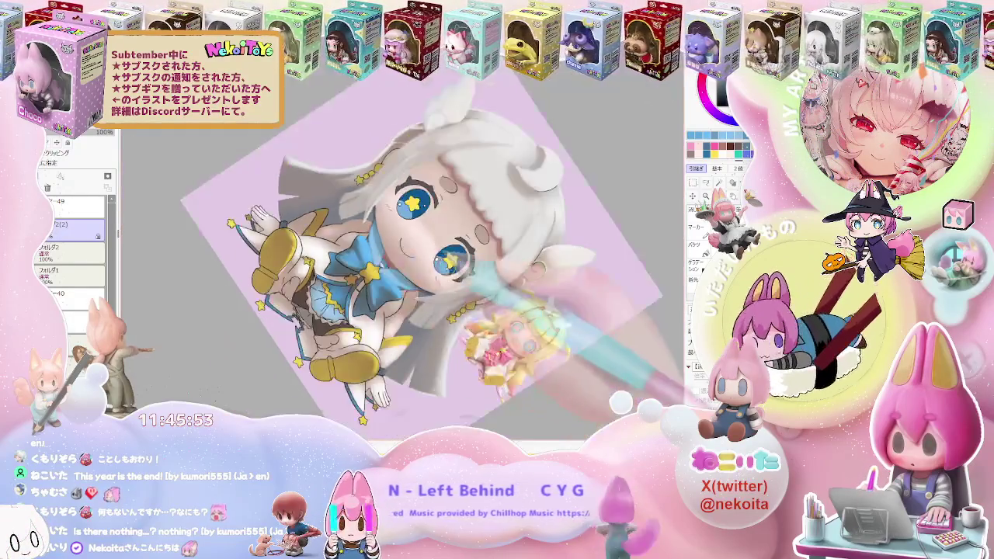
key(minus)
key(plus)
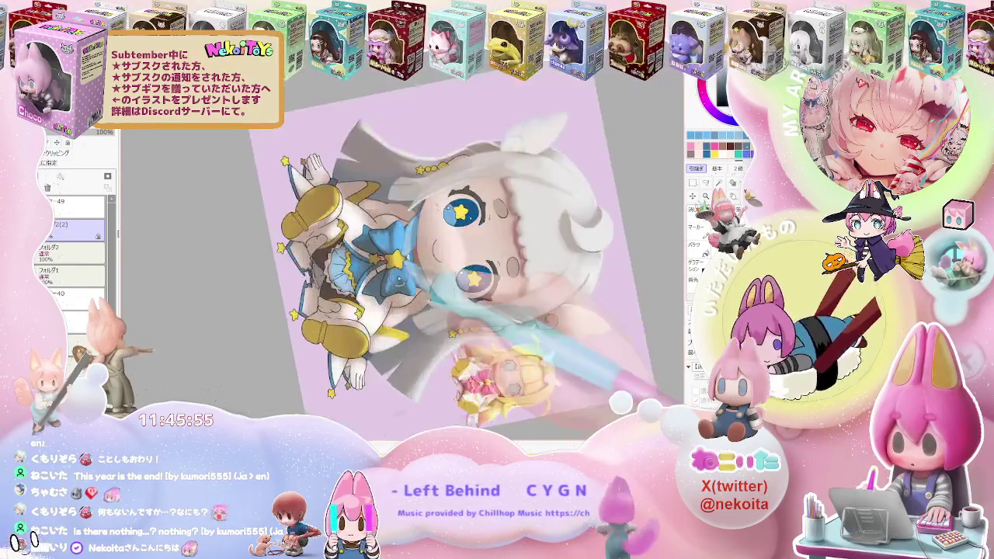
key(plus)
key(minus)
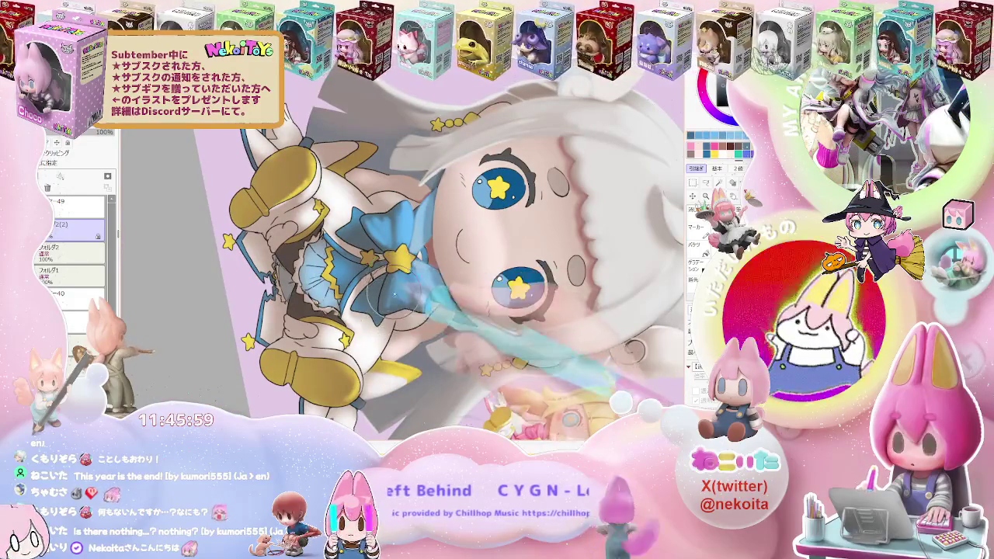
key(End)
key(plus)
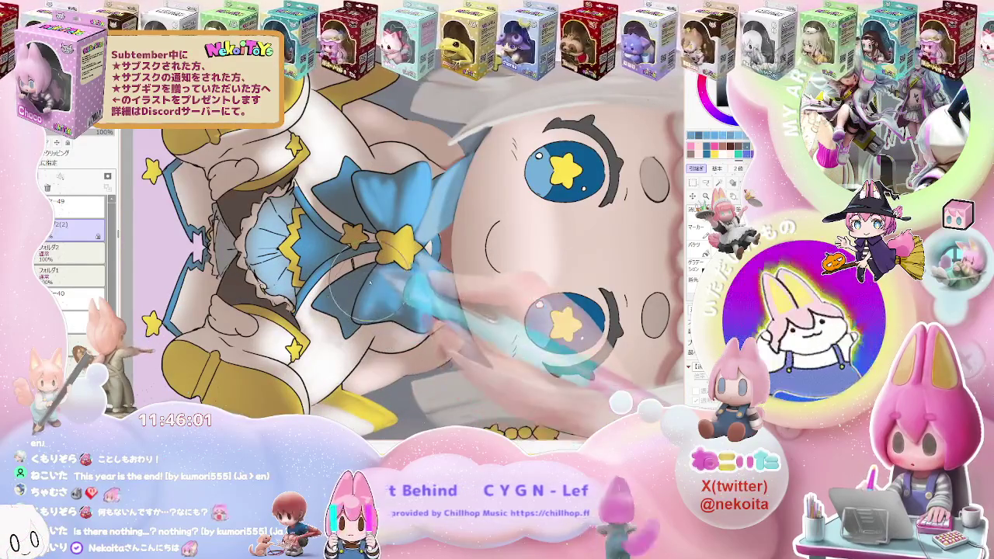
key(plus)
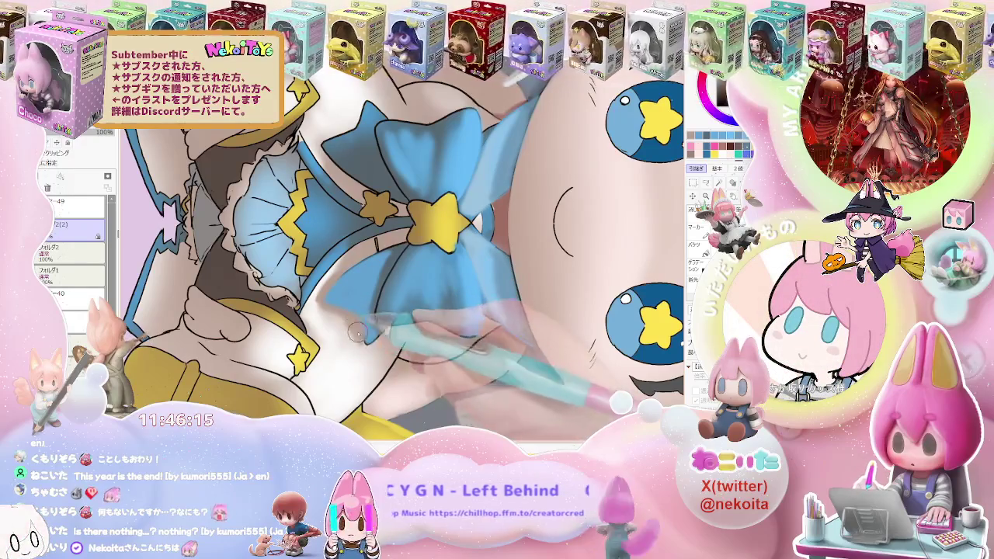
scroll(490, 310, down, 5)
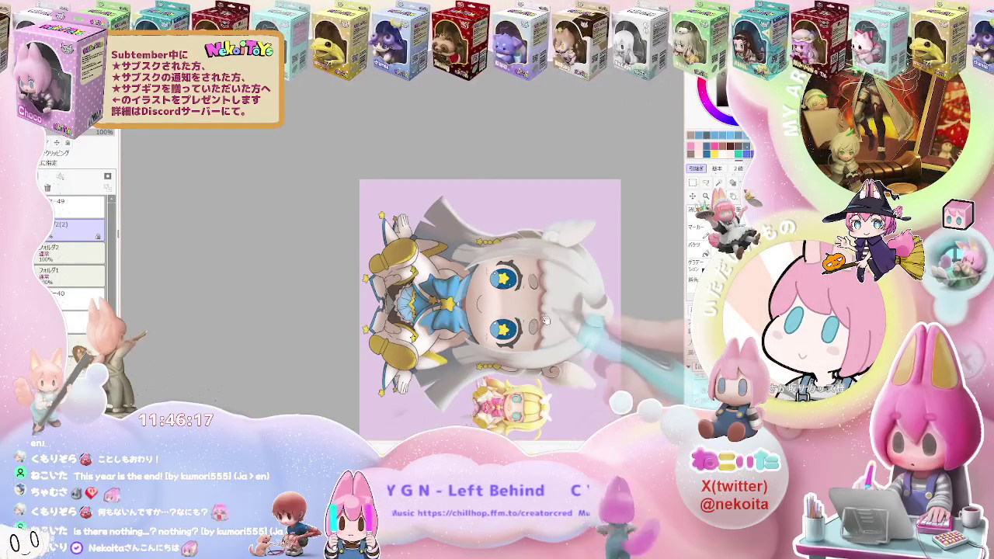
key(minus)
key(minus)
key(minus)
scroll(544, 320, up, 3)
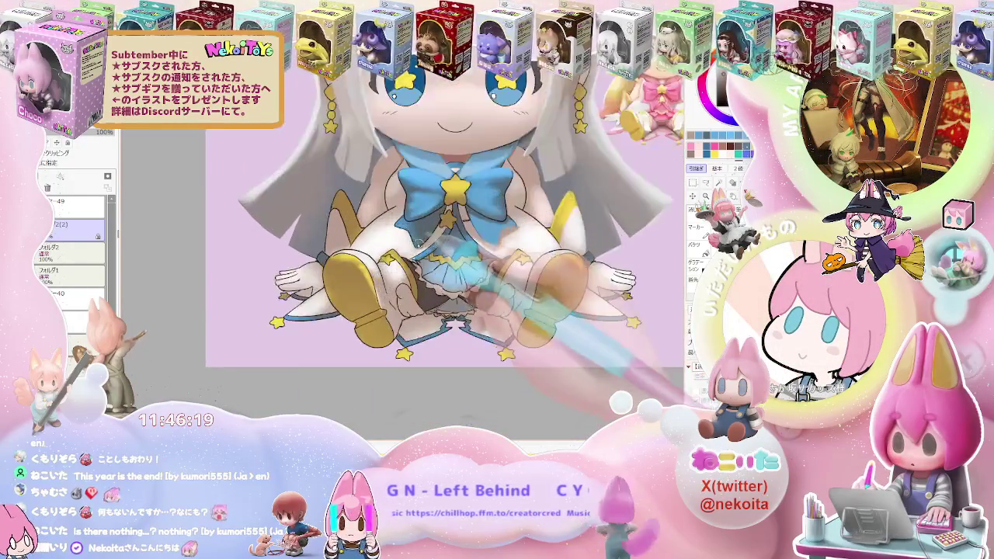
Step: Zoom in on the bow's yellow star brooch and paint darker gold shading
scroll(407, 231, up, 3)
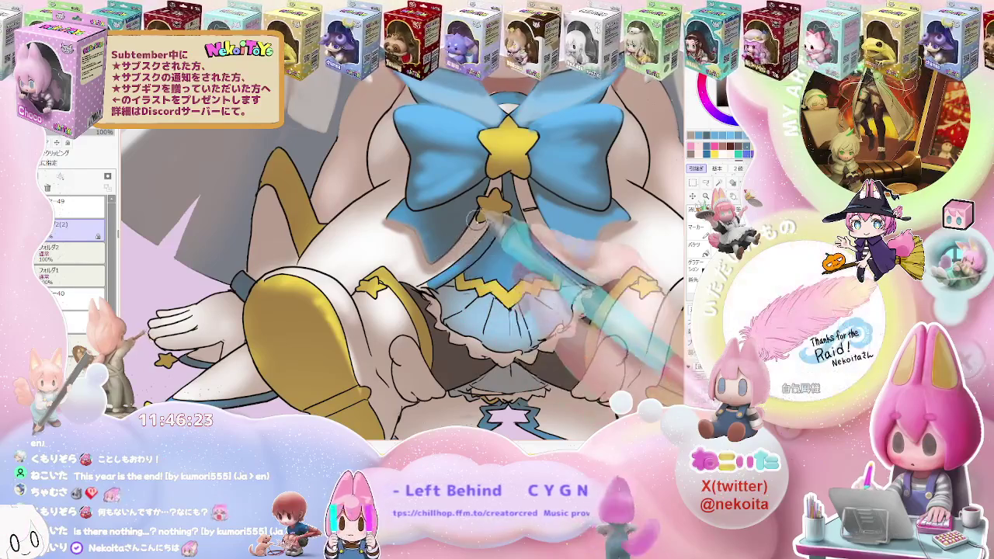
scroll(445, 254, down, 2)
scroll(445, 254, down, 2)
scroll(464, 284, up, 1)
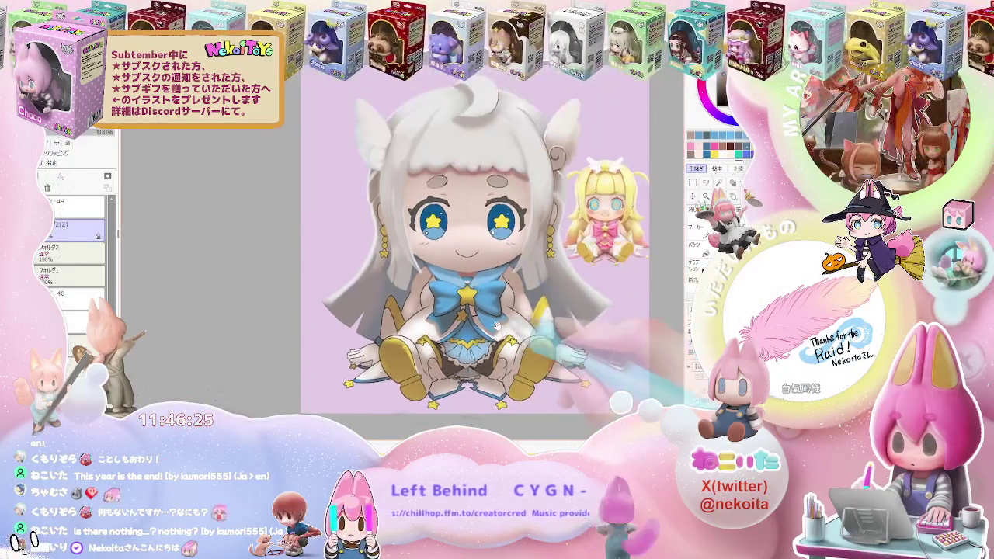
scroll(463, 284, up, 1)
scroll(463, 284, up, 1)
scroll(463, 284, up, 2)
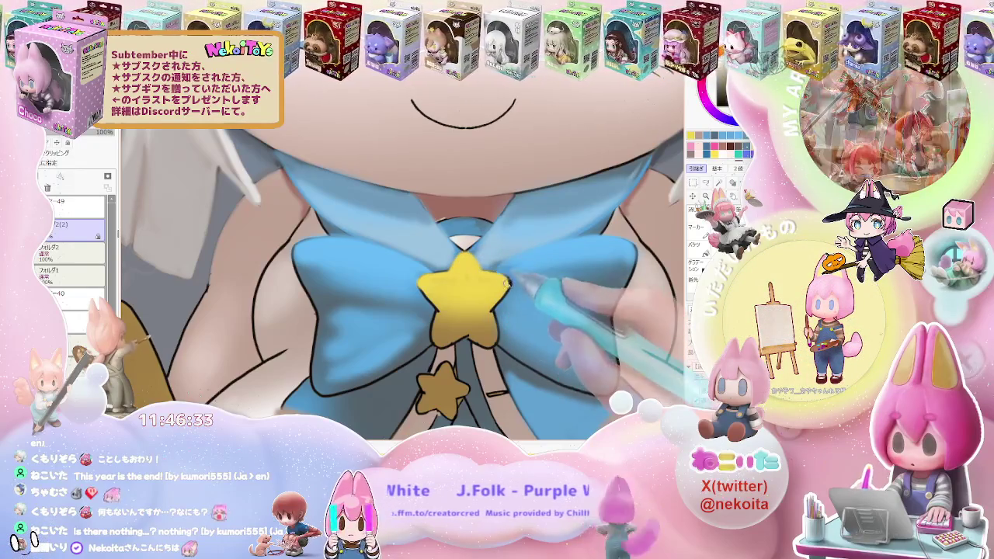
scroll(497, 295, down, 2)
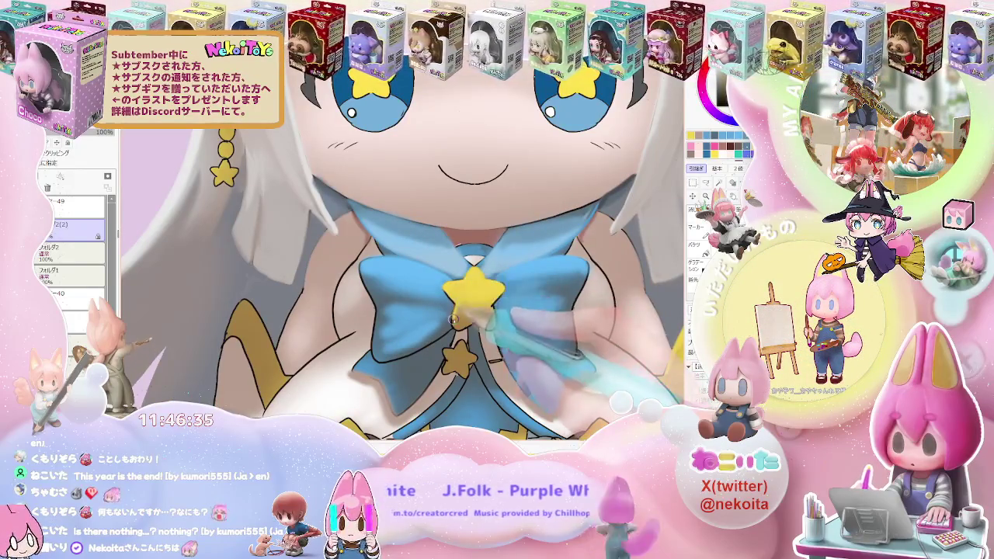
scroll(489, 319, down, 2)
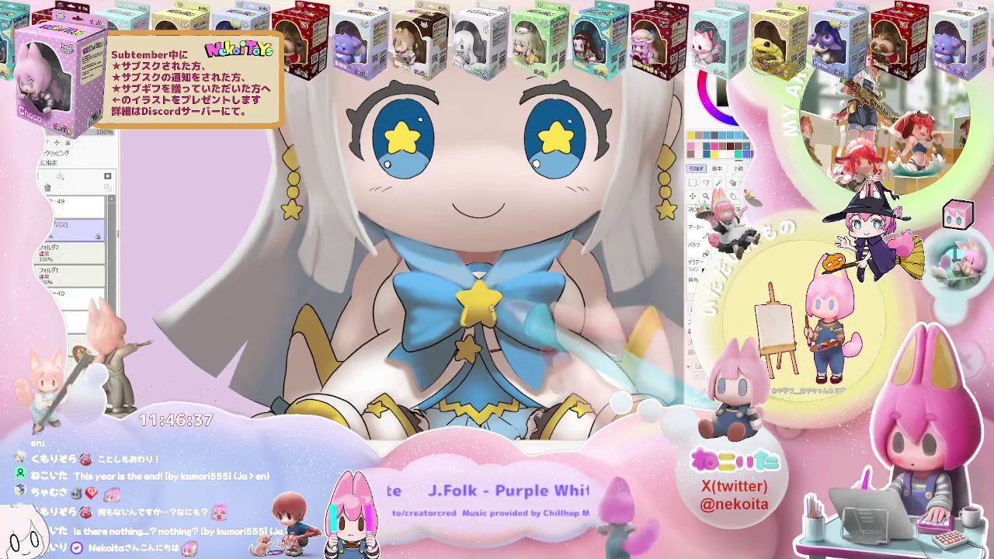
scroll(493, 310, down, 1)
scroll(512, 309, down, 1)
scroll(535, 308, down, 1)
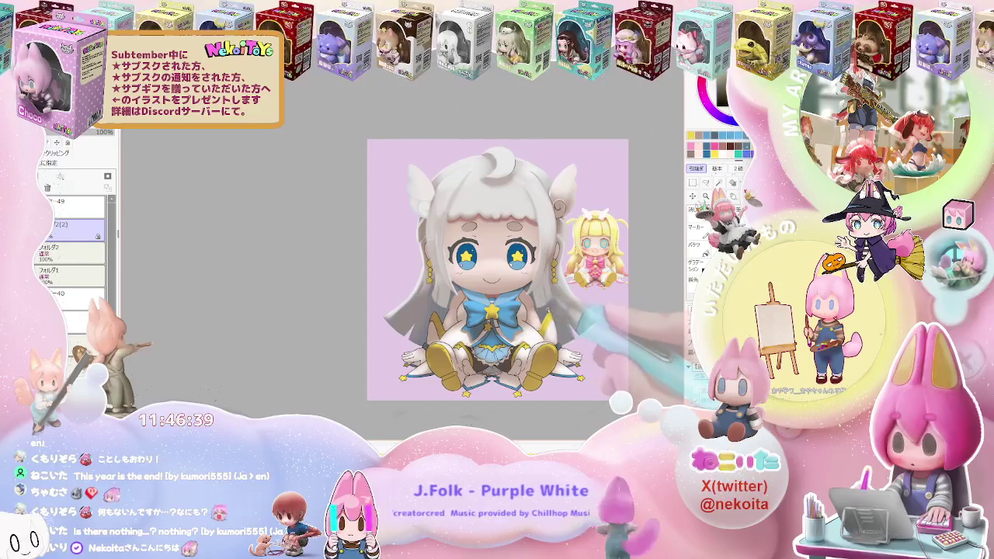
Step: Tilt the canvas view clockwise and continue shading the star brooch at varying zoom
key(End)
key(End)
scroll(497, 295, up, 5)
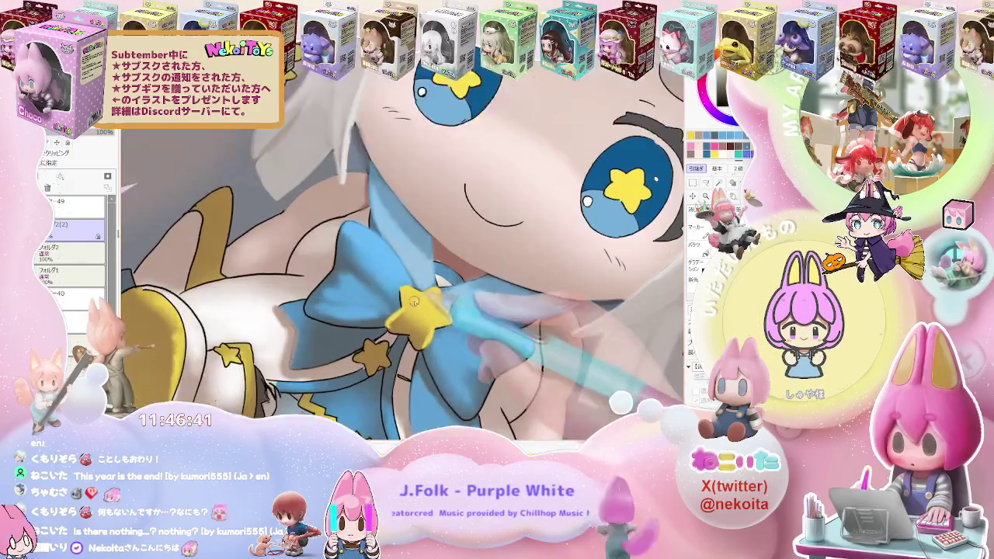
scroll(411, 294, up, 2)
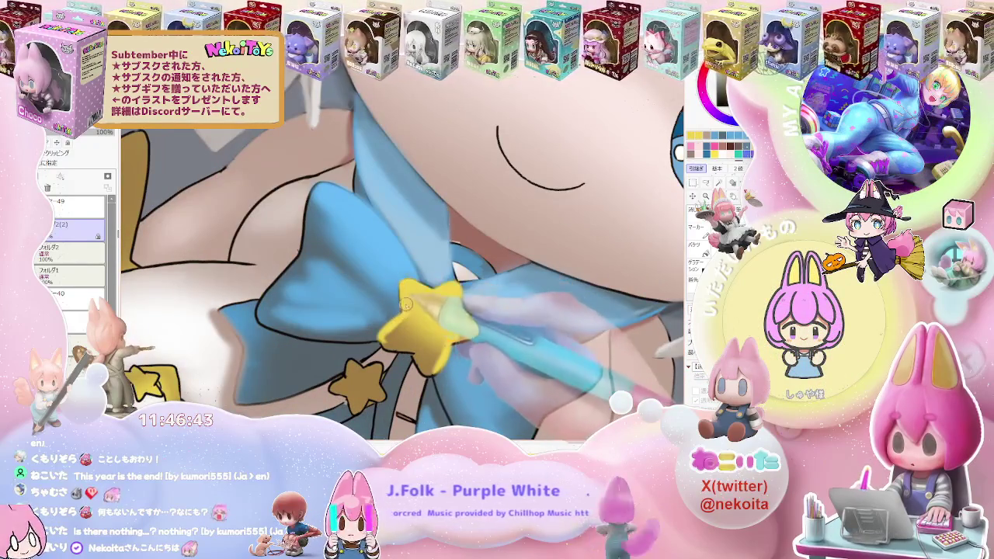
scroll(405, 305, down, 1)
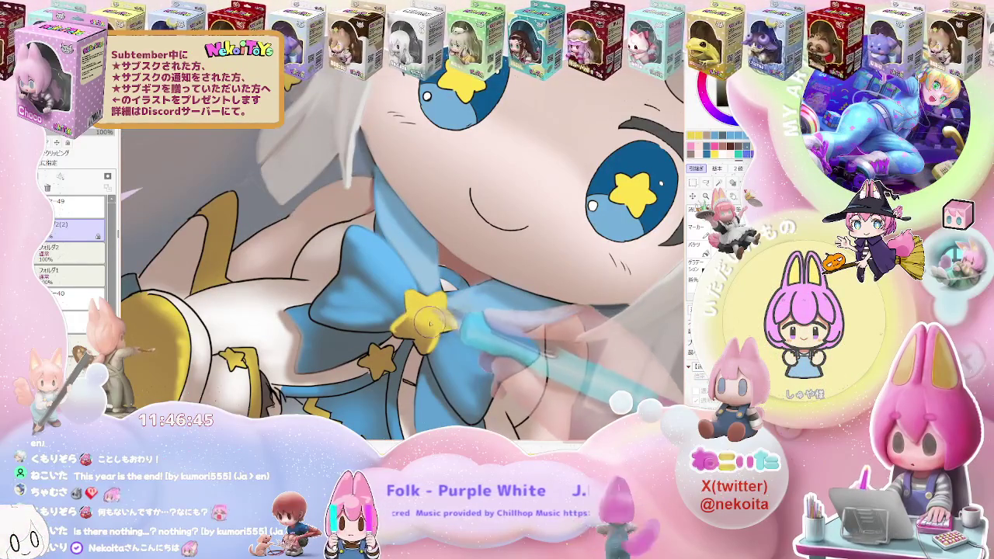
scroll(457, 327, down, 2)
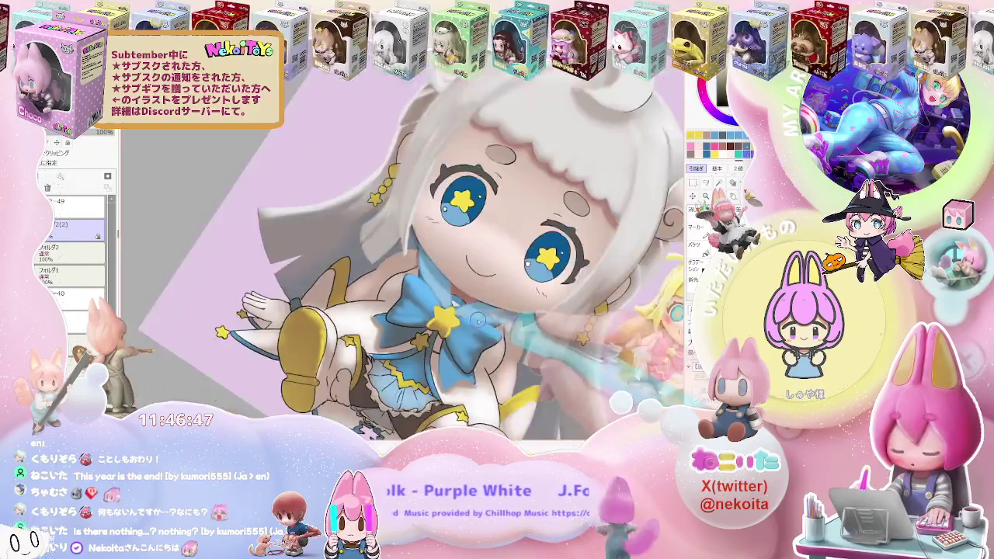
scroll(457, 328, down, 2)
scroll(456, 327, down, 1)
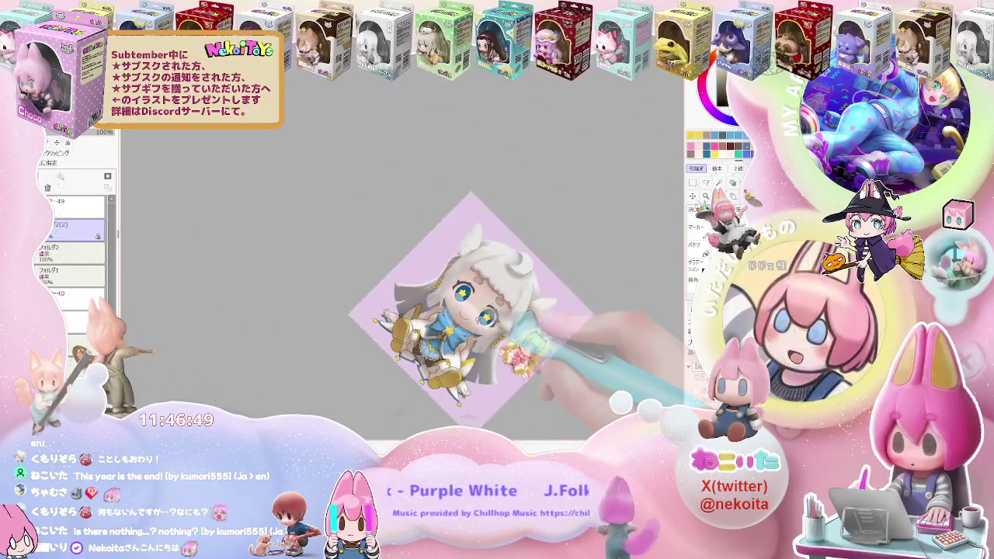
scroll(466, 327, up, 3)
Step: Paint shadows on the blue bow around the yellow star, zooming in and out
scroll(396, 330, up, 2)
scroll(334, 307, up, 2)
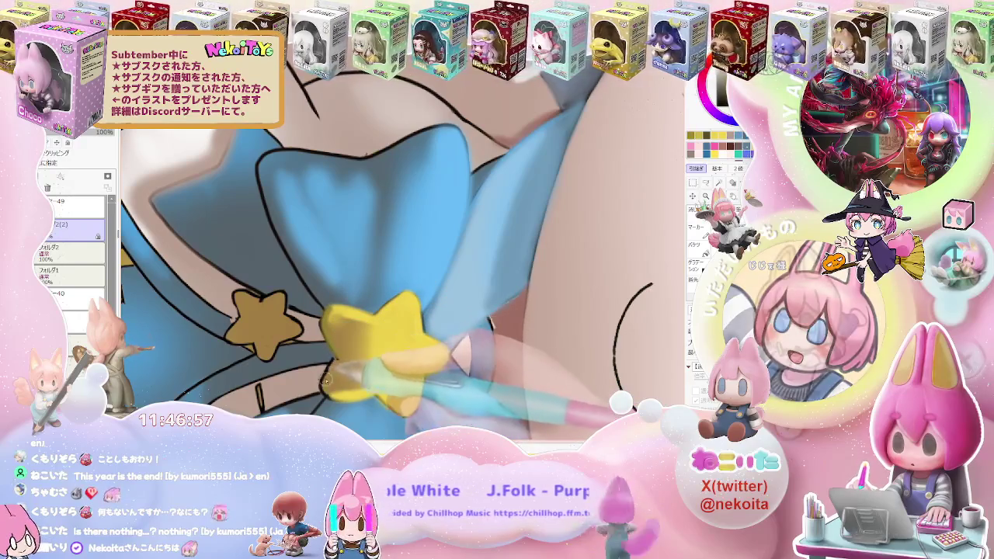
scroll(340, 354, down, 2)
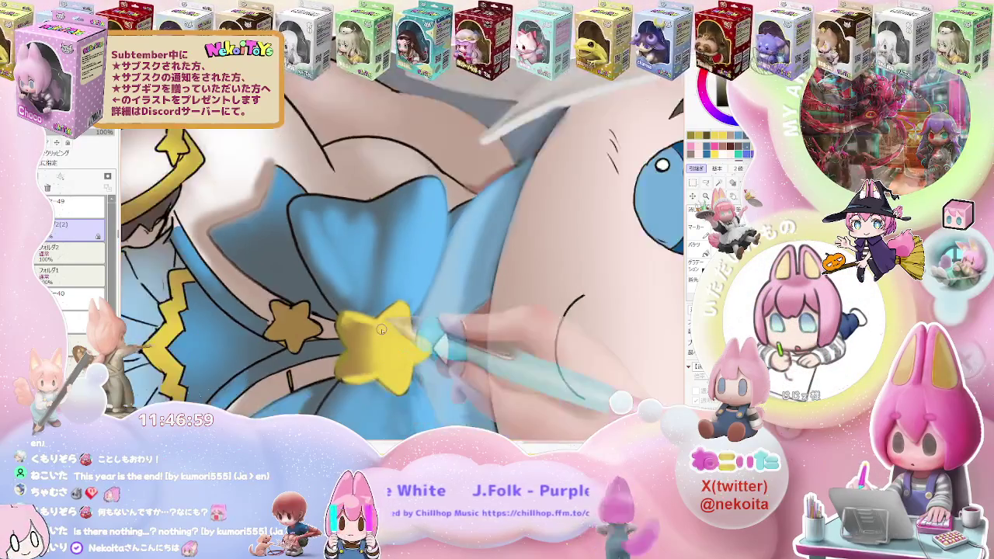
scroll(340, 354, down, 2)
scroll(340, 354, down, 2)
scroll(497, 310, up, 1)
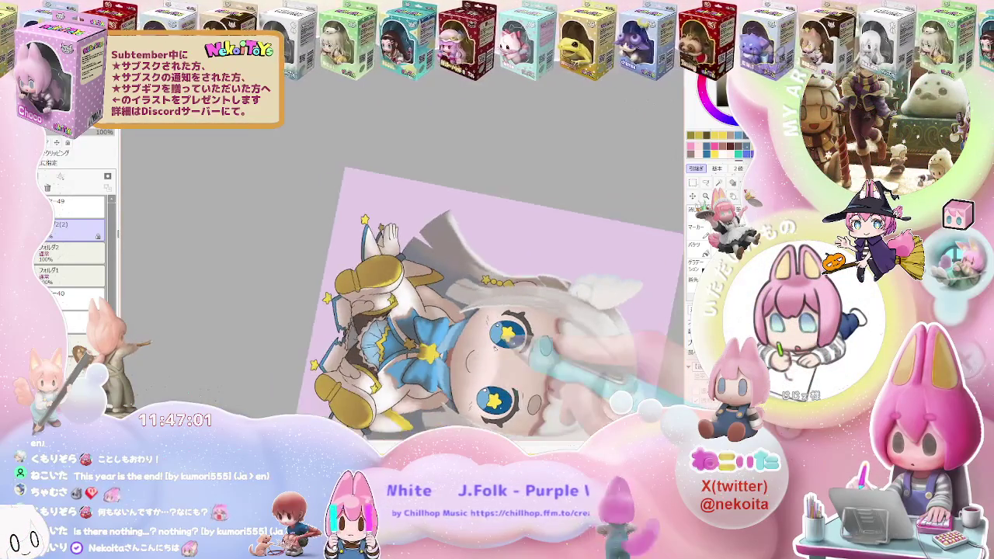
scroll(497, 310, up, 1)
scroll(497, 310, up, 1)
scroll(497, 311, up, 2)
scroll(294, 295, up, 1)
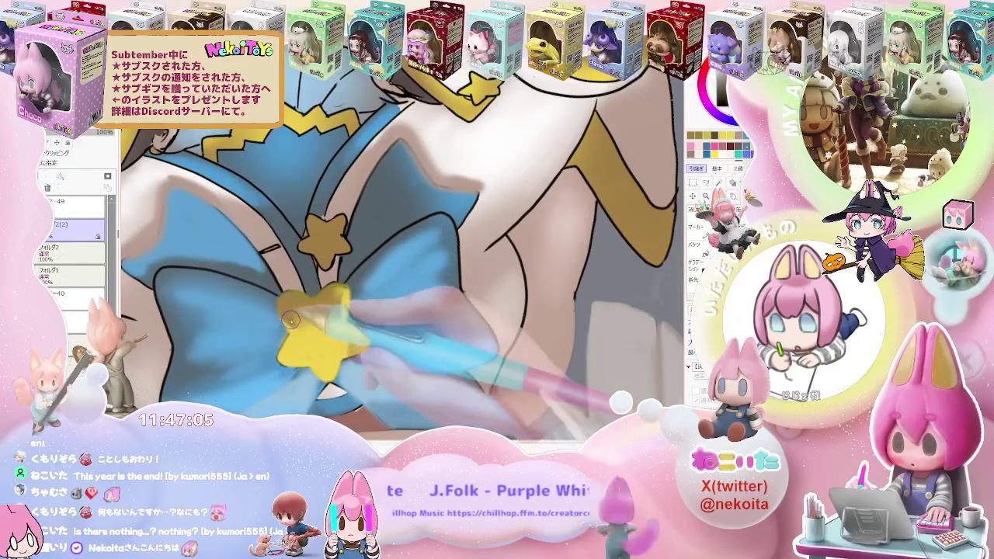
scroll(291, 321, down, 1)
scroll(290, 321, down, 1)
scroll(514, 320, down, 2)
scroll(515, 320, down, 1)
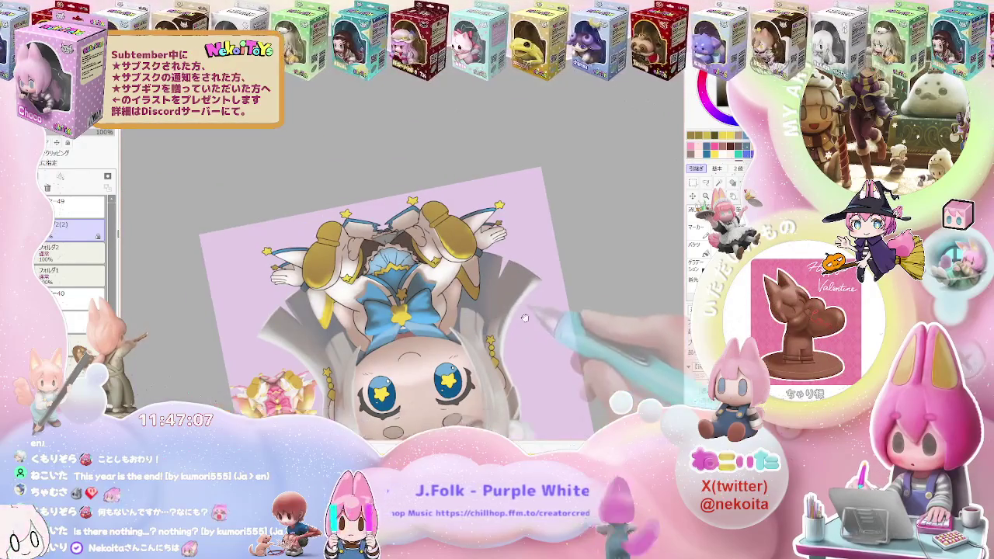
scroll(403, 292, up, 2)
scroll(403, 292, up, 2)
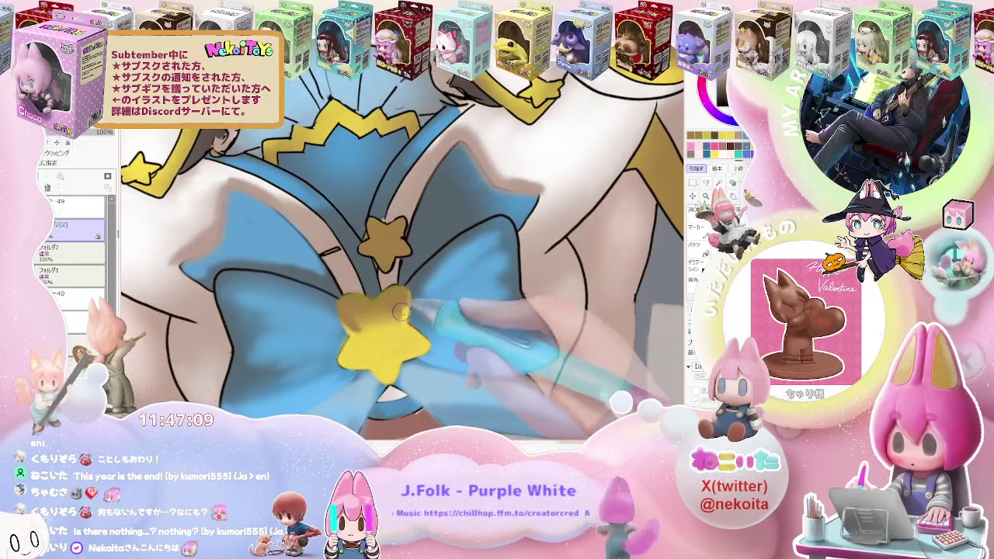
scroll(396, 323, down, 1)
scroll(450, 319, down, 1)
scroll(510, 312, down, 1)
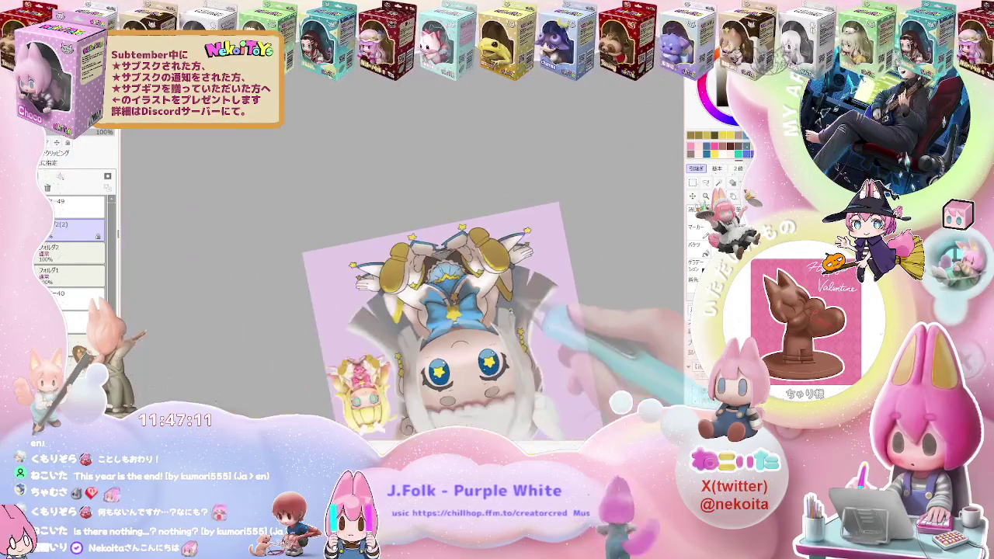
Step: Rotate the view toward the face and bow and resize the brush for the star details
drag(542, 310, 468, 232)
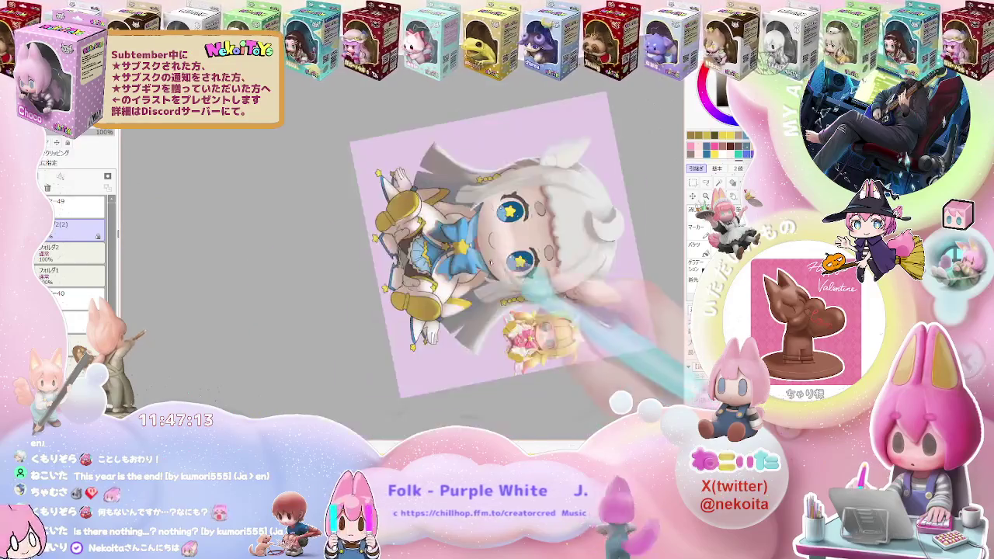
scroll(427, 272, up, 2)
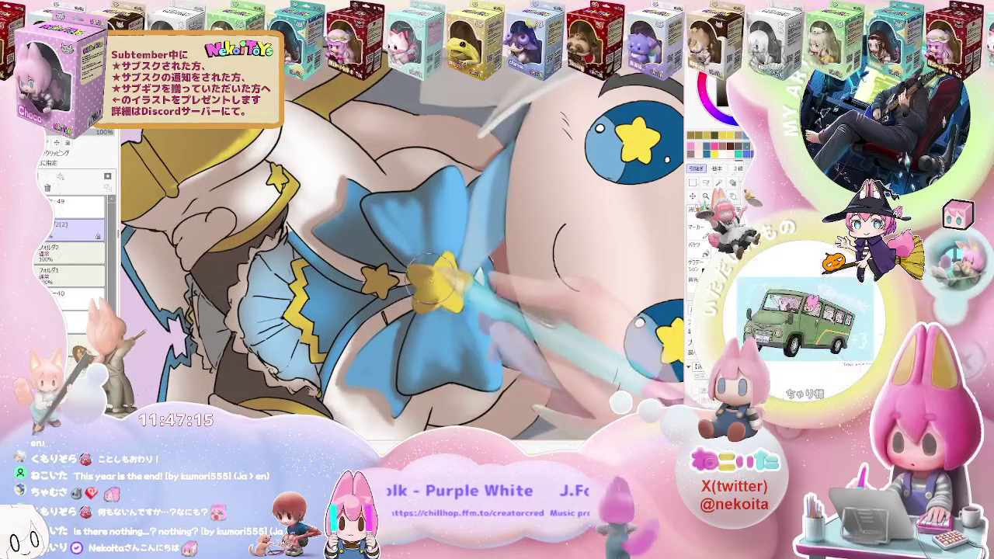
drag(449, 286, 425, 305)
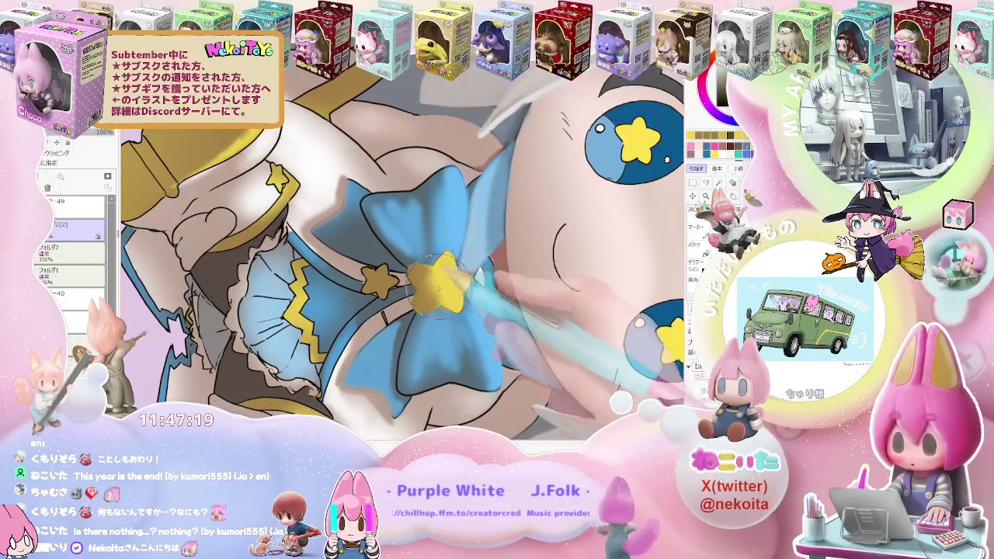
scroll(436, 270, down, 2)
scroll(465, 287, down, 2)
scroll(559, 306, down, 1)
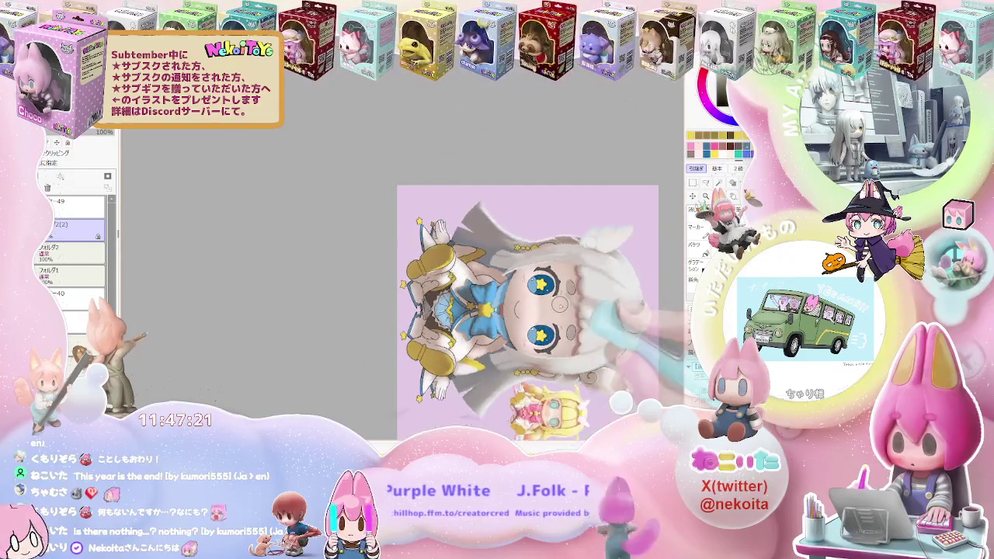
Step: Add lighter blue shading along the bow's right loop and the collar
scroll(482, 310, up, 1)
scroll(419, 310, up, 2)
scroll(392, 299, up, 2)
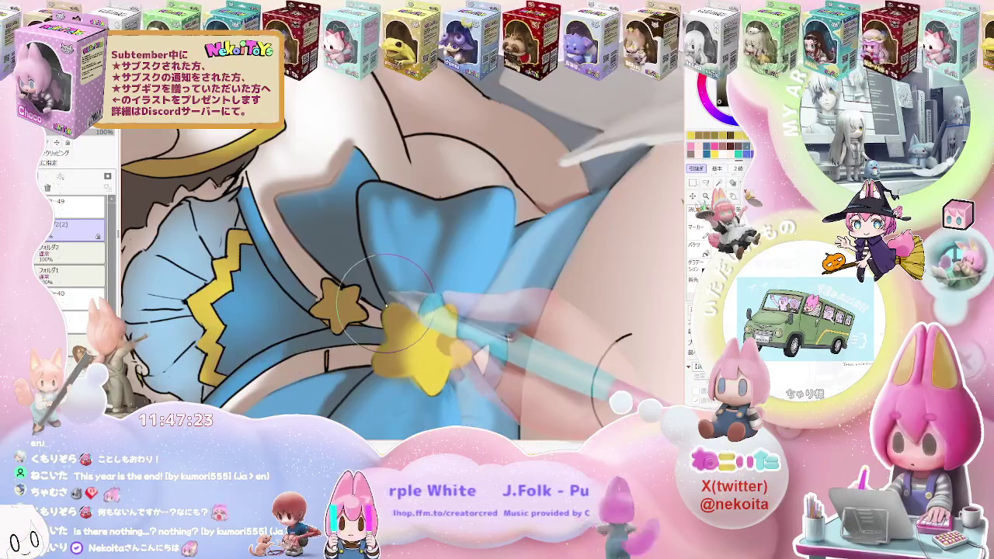
scroll(386, 301, up, 1)
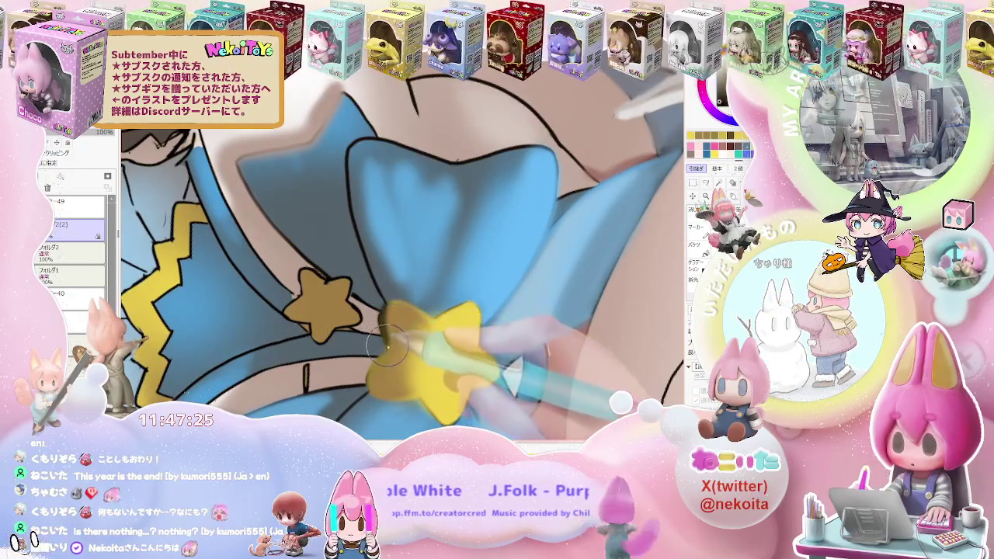
scroll(391, 351, down, 3)
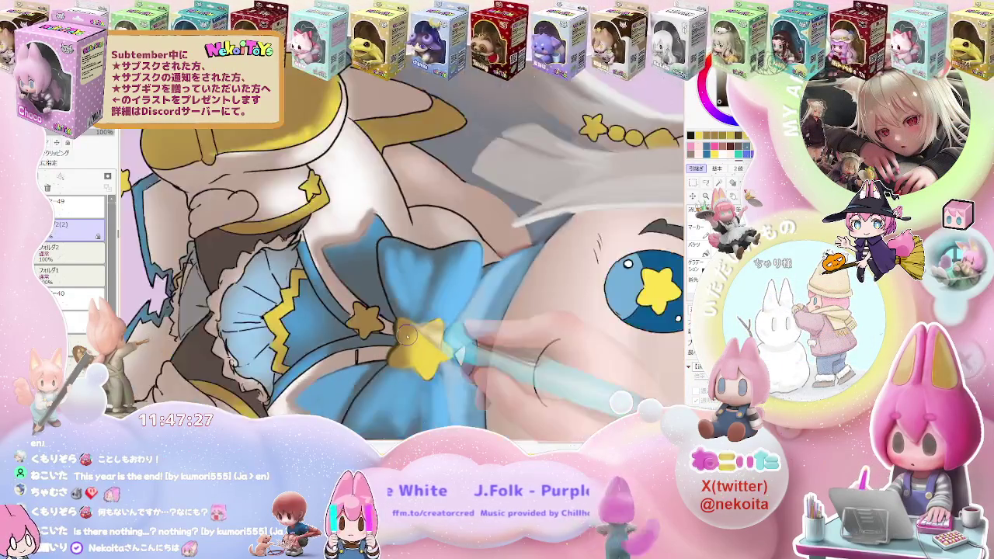
scroll(390, 351, down, 1)
scroll(391, 351, down, 1)
scroll(420, 326, up, 5)
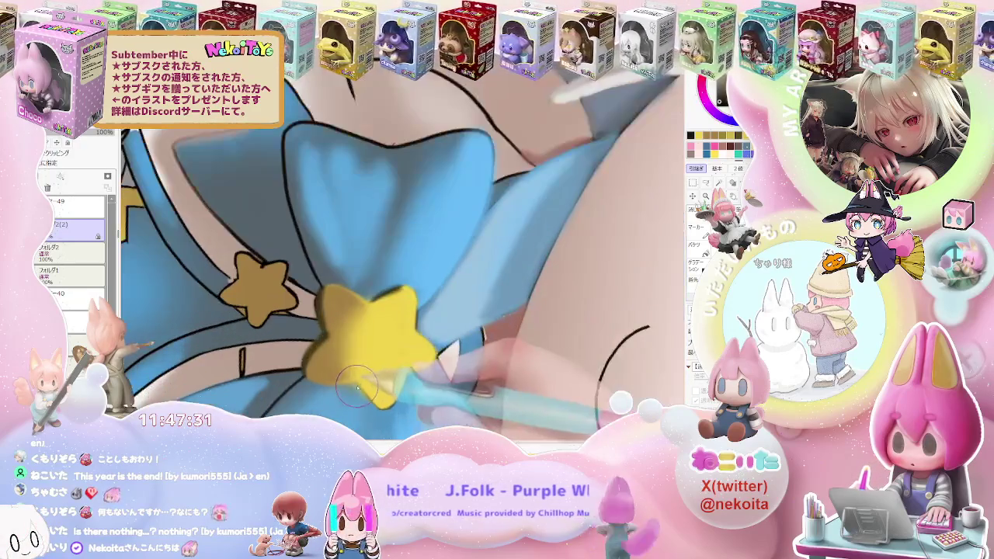
scroll(420, 326, down, 3)
scroll(466, 350, down, 2)
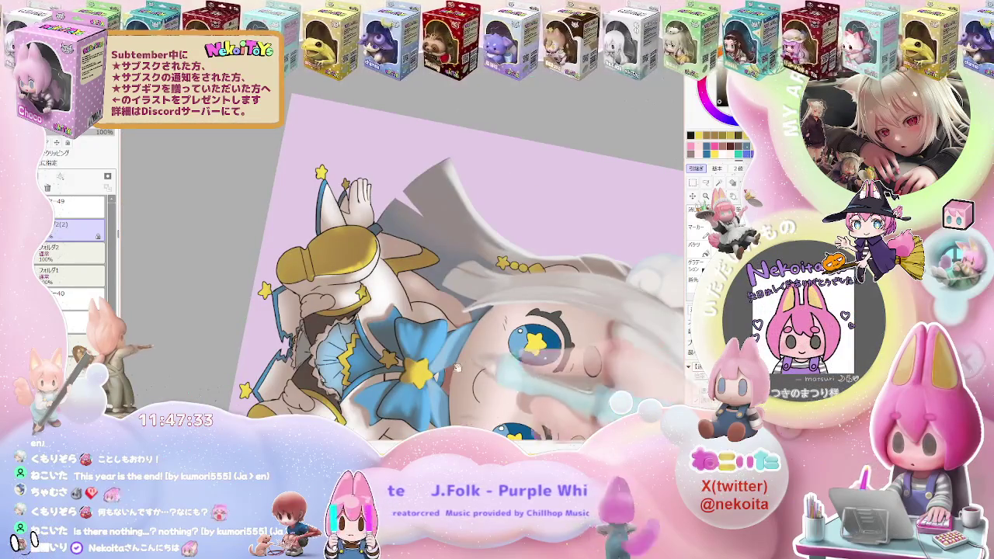
scroll(462, 349, up, 3)
scroll(454, 303, up, 3)
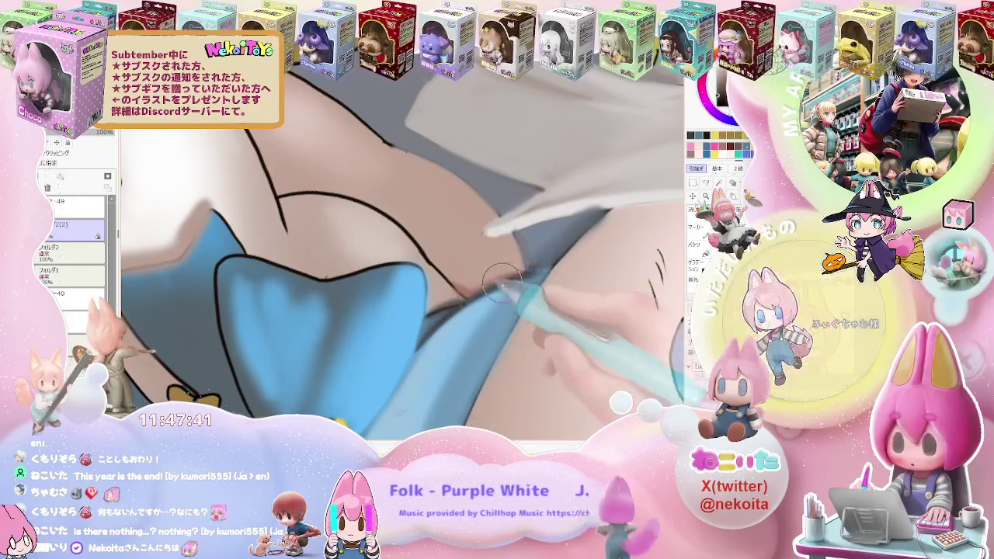
Step: Tilt the canvas toward the ribbon and add darker shading to the blue bow
scroll(466, 299, down, 2)
scroll(569, 288, down, 2)
scroll(569, 288, down, 3)
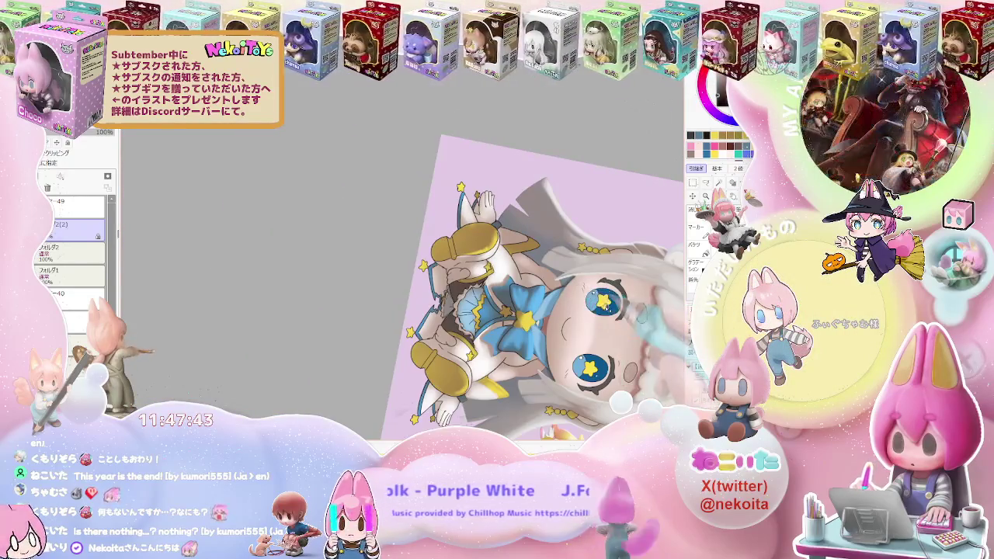
drag(618, 313, 466, 295)
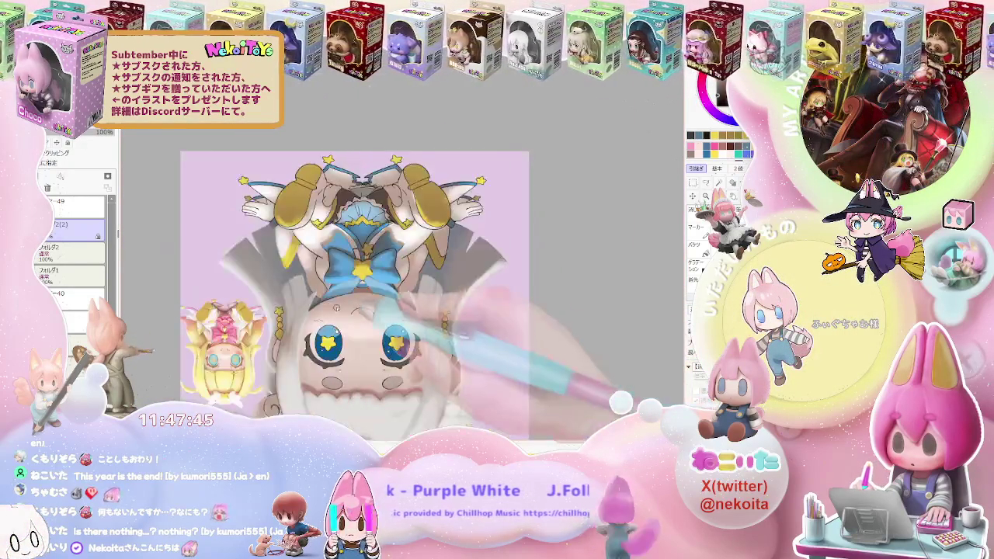
scroll(318, 287, up, 4)
scroll(319, 289, up, 2)
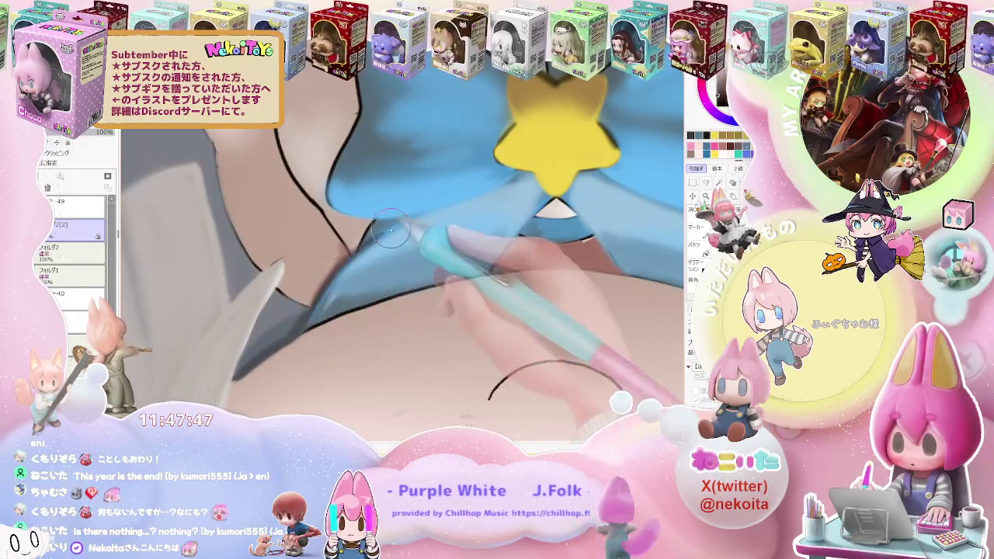
scroll(466, 257, down, 2)
scroll(553, 295, down, 3)
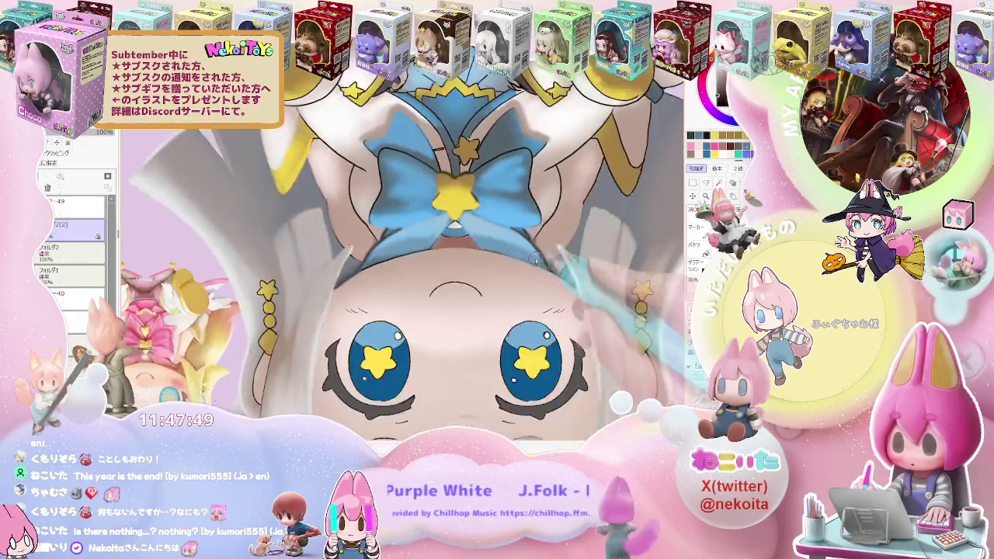
Step: Rotate the canvas to a tilted angle and add pale highlights to the lower bow
scroll(497, 294, up, 1)
scroll(466, 291, up, 1)
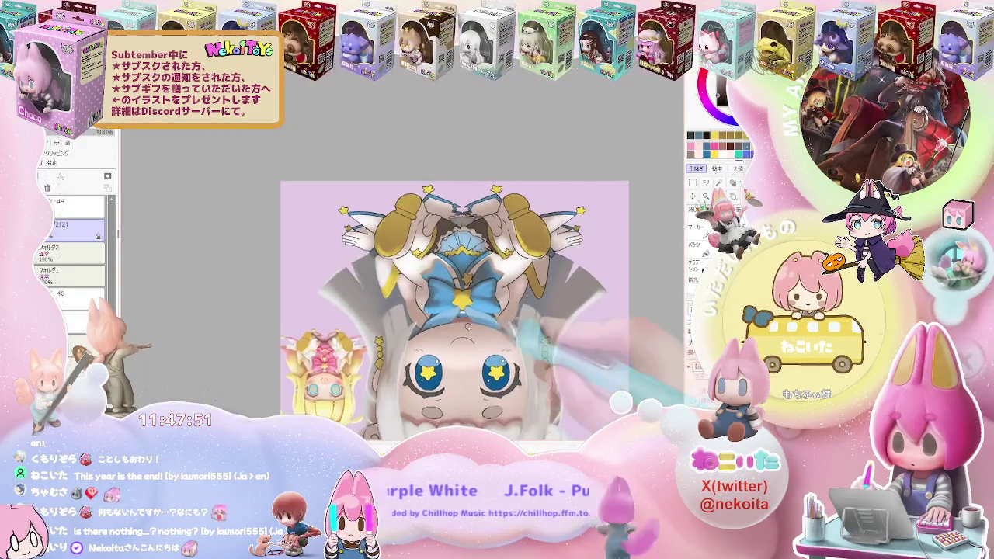
scroll(435, 290, up, 2)
scroll(435, 289, up, 2)
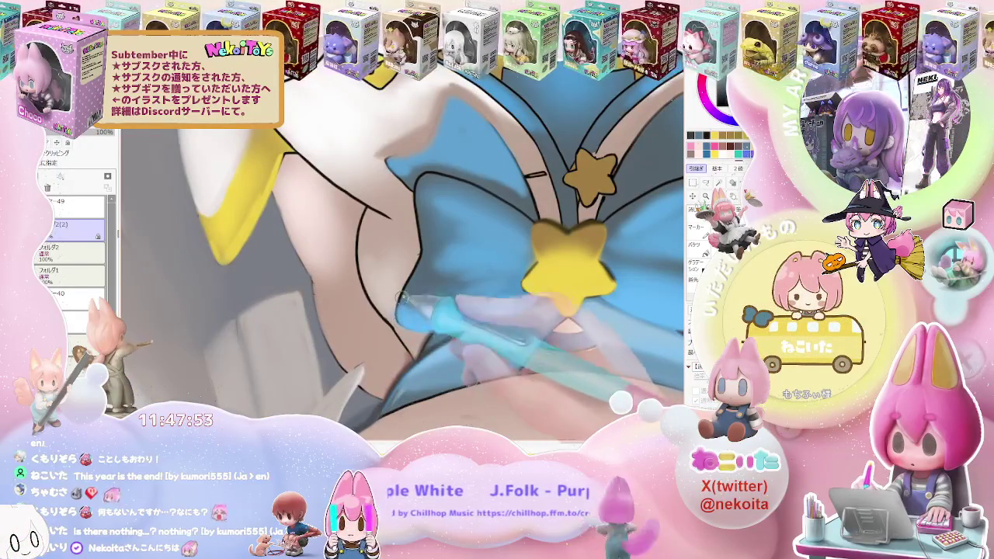
scroll(416, 271, down, 2)
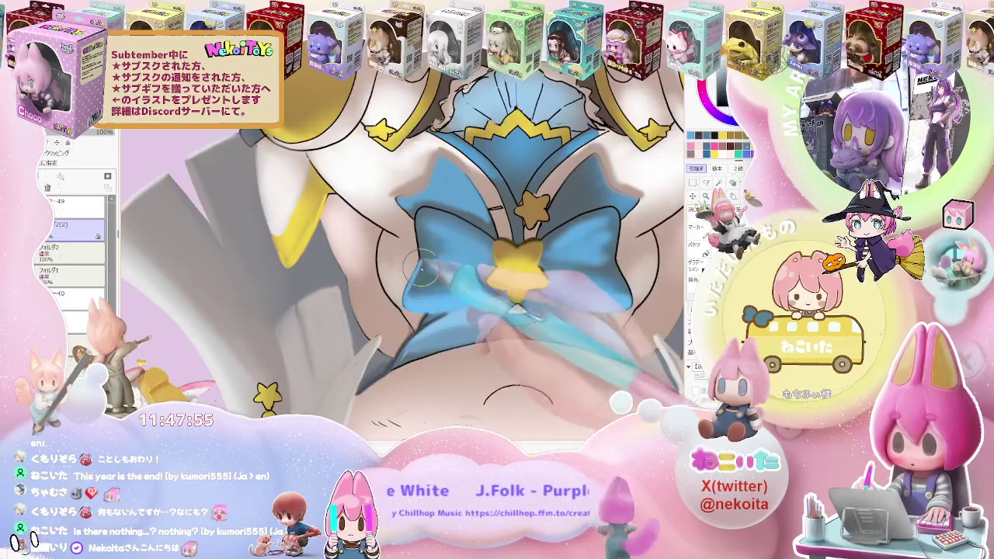
scroll(511, 283, down, 3)
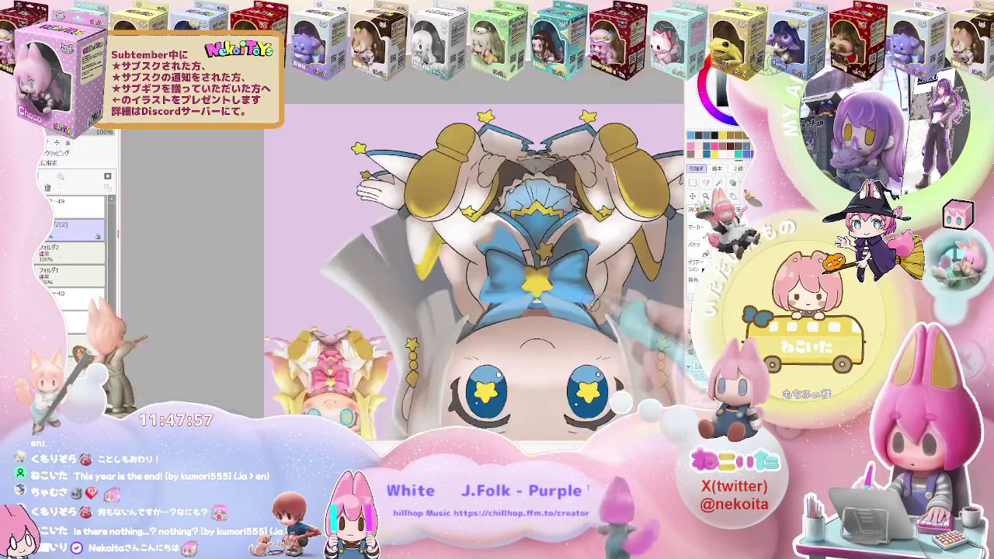
scroll(511, 283, down, 2)
mouse_move(510, 282)
shift+mouse_down()
mouse_move(565, 342)
mouse_move(419, 349)
shift+mouse_up()
scroll(565, 342, up, 4)
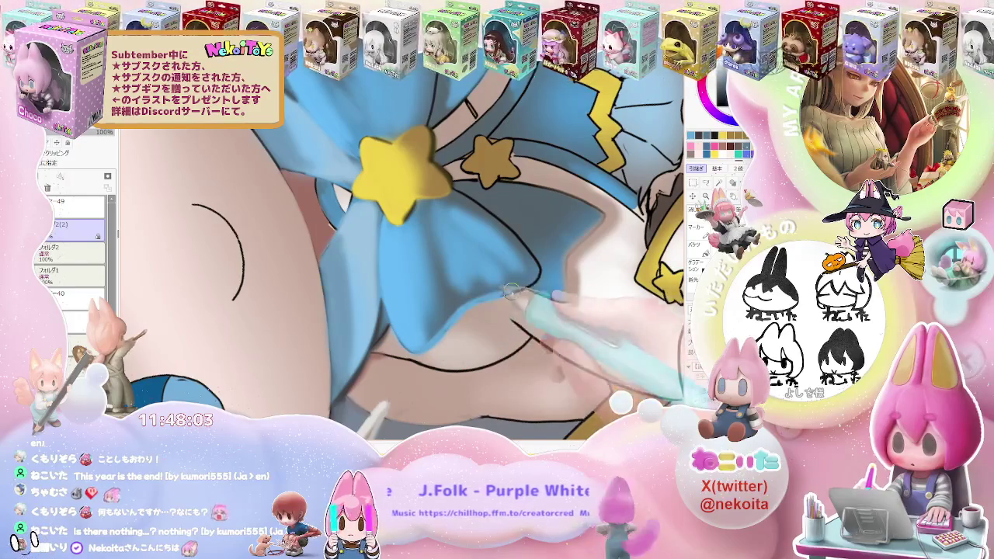
scroll(496, 296, down, 2)
scroll(495, 296, down, 2)
scroll(496, 297, down, 2)
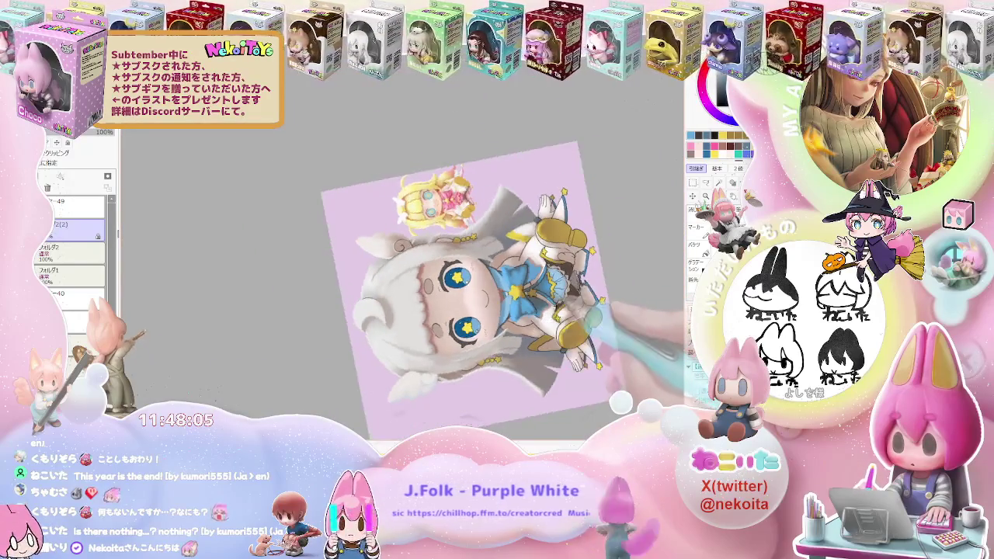
Step: Level the canvas, then tilt it to a better angle for shading the bow
drag(656, 312, 457, 354)
scroll(457, 354, up, 2)
scroll(456, 354, up, 2)
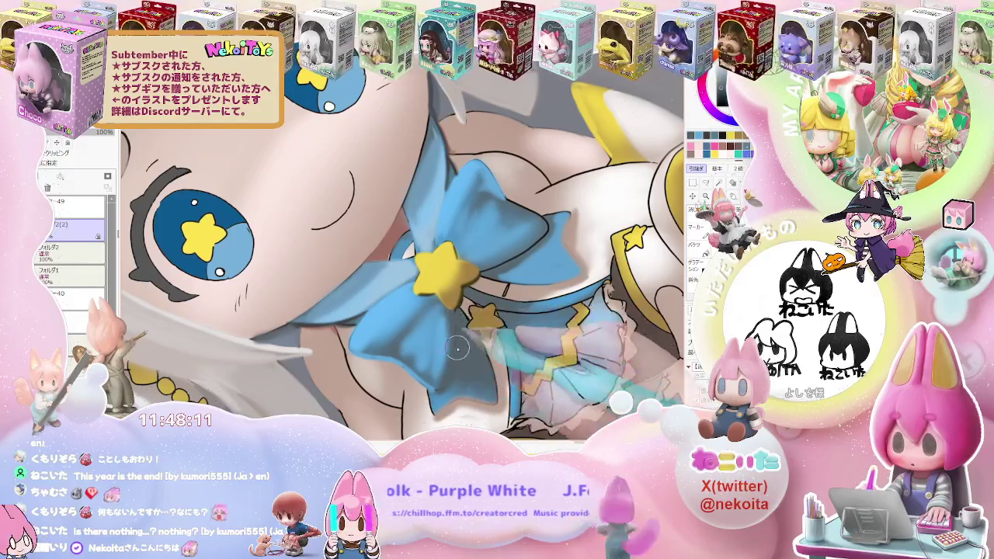
scroll(457, 363, down, 3)
drag(457, 363, 504, 373)
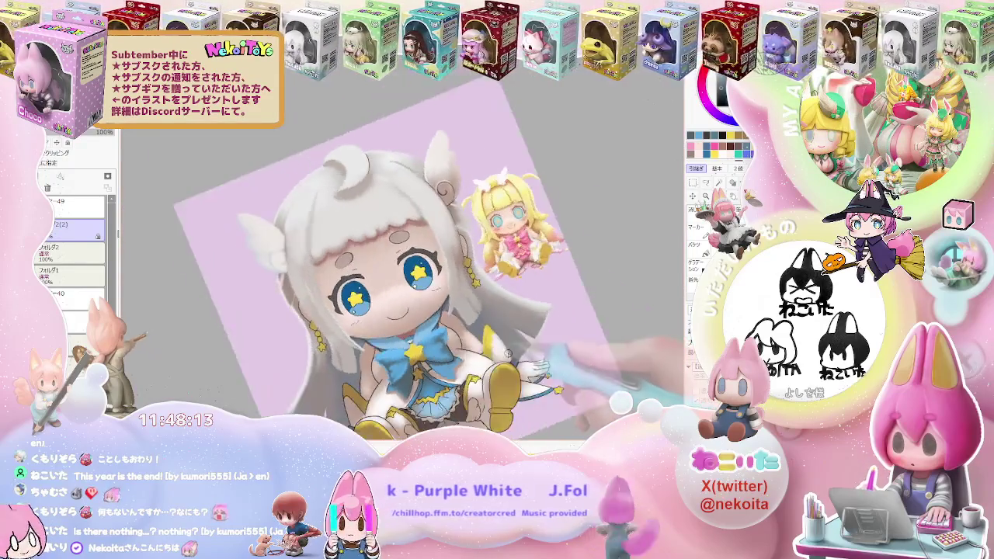
scroll(505, 373, up, 2)
scroll(412, 365, up, 3)
scroll(404, 349, down, 3)
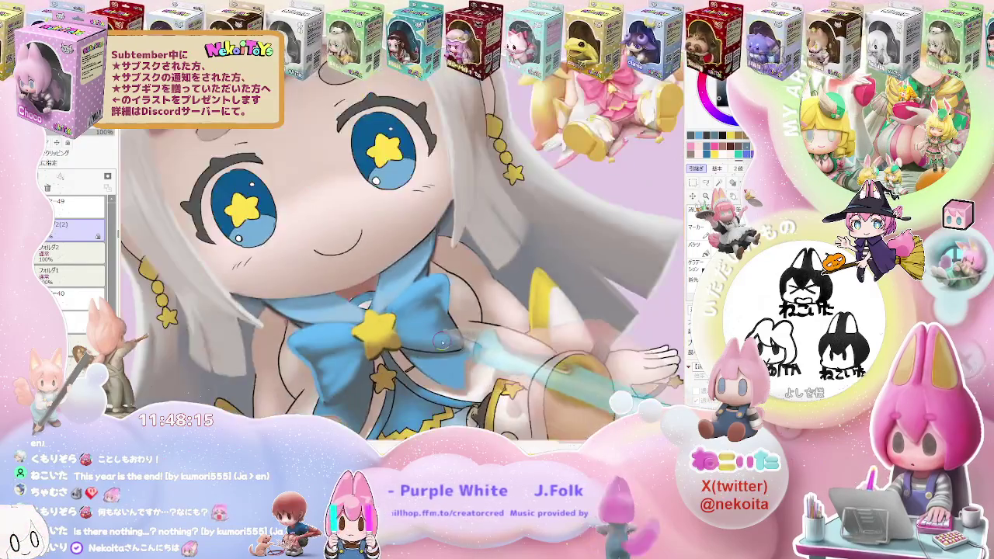
scroll(349, 326, up, 2)
scroll(306, 306, up, 1)
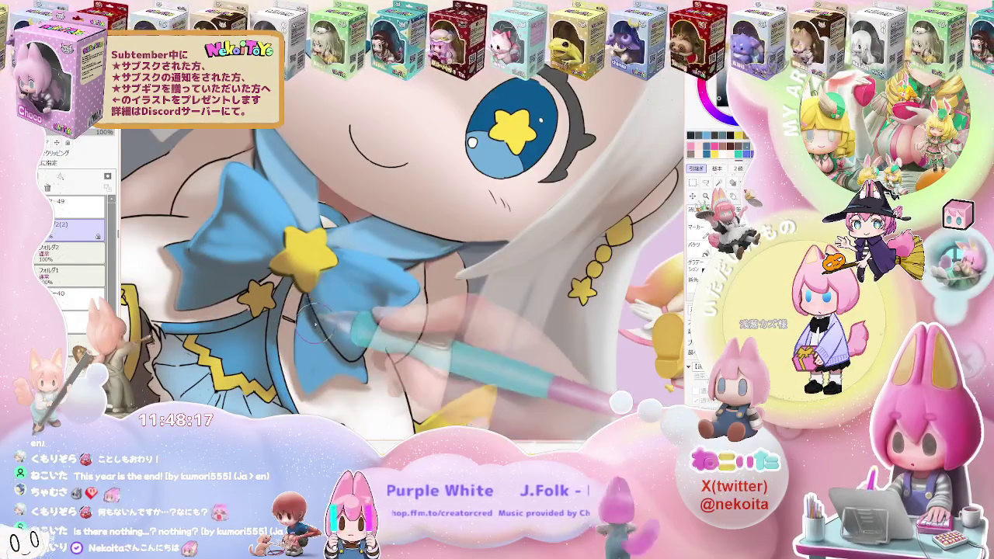
Step: Shrink the brush and paint soft highlights across both bow loops around the star
key(bracketleft)
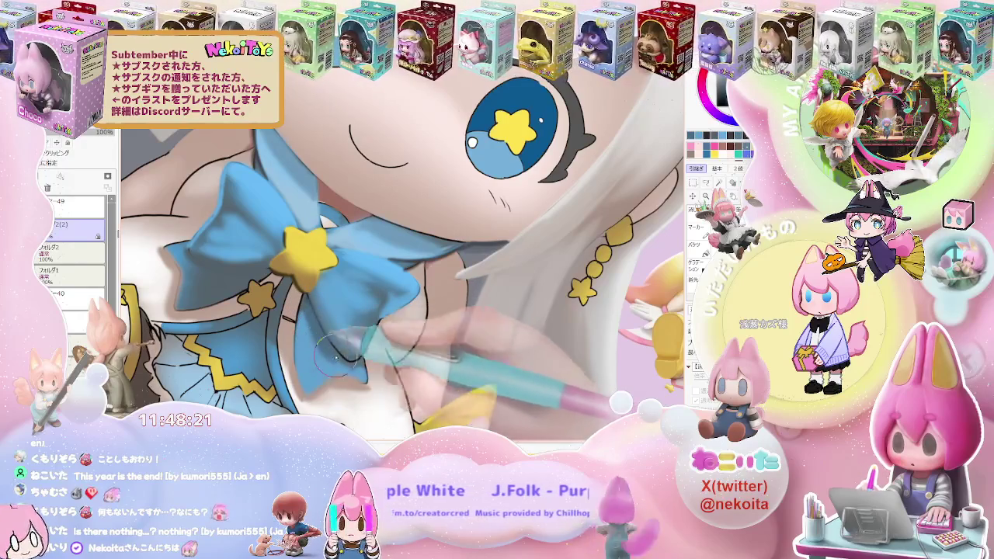
scroll(359, 359, down, 1)
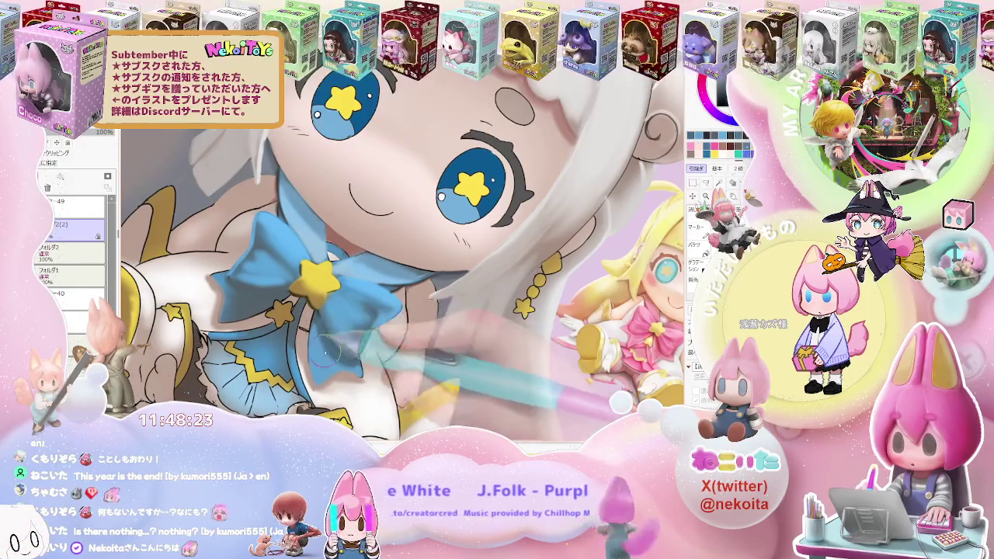
scroll(325, 354, down, 3)
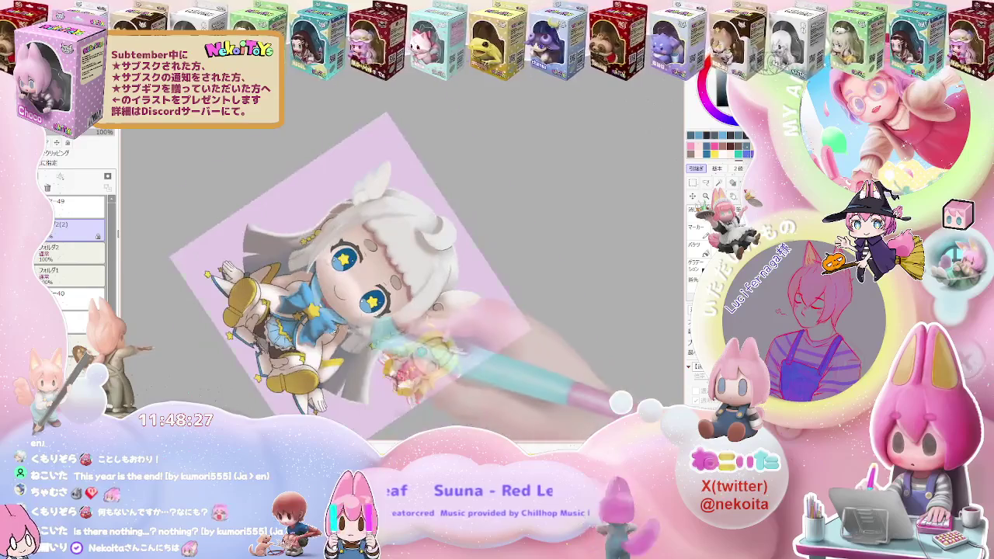
scroll(444, 372, up, 3)
scroll(309, 318, up, 2)
scroll(297, 310, down, 1)
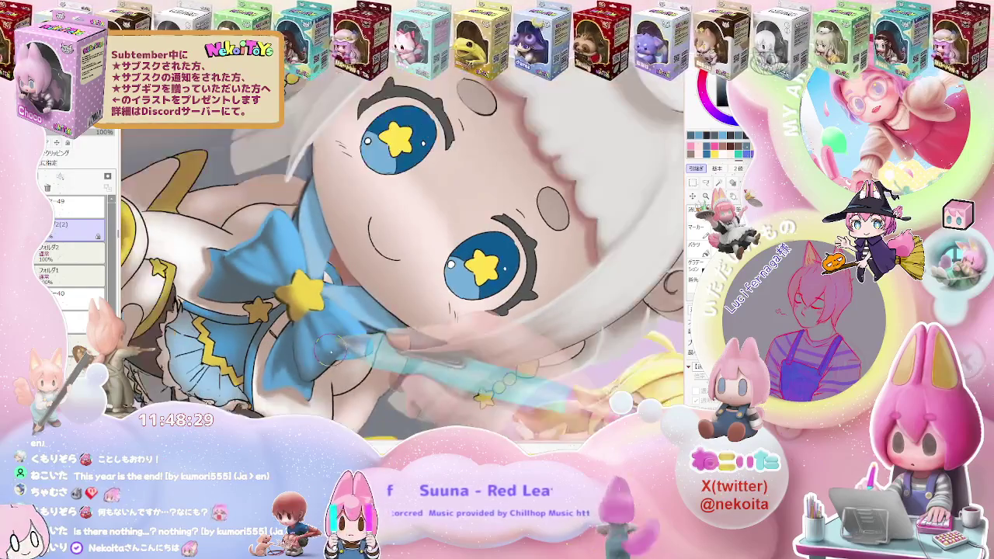
scroll(298, 310, down, 1)
scroll(297, 311, down, 2)
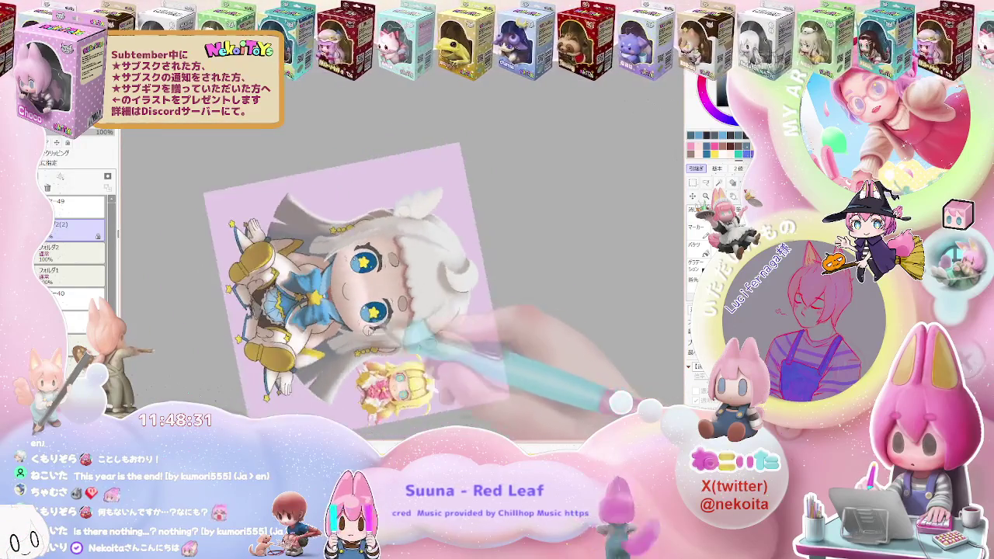
scroll(299, 309, up, 1)
scroll(305, 305, up, 2)
scroll(309, 299, up, 1)
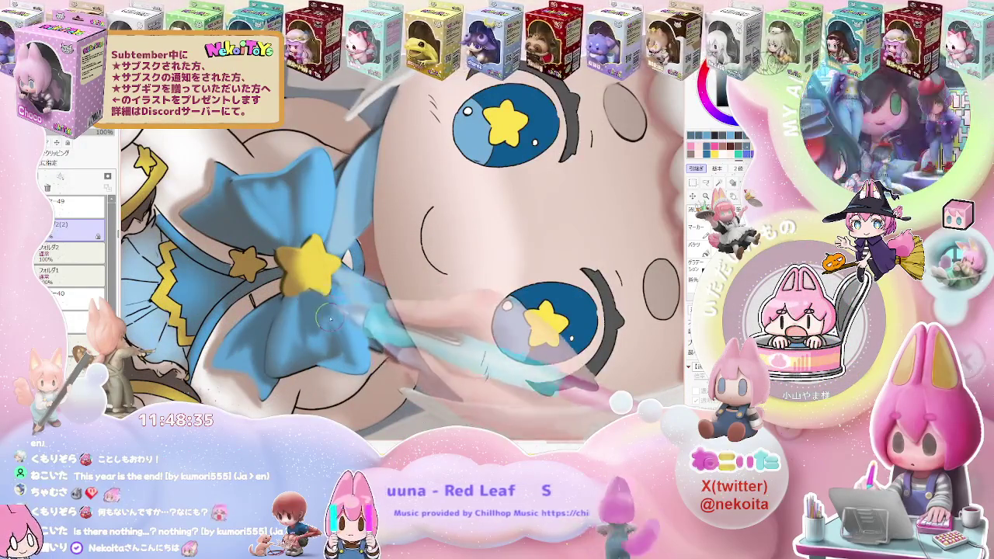
Step: Finish shading the collar and face, then reset to the whole upright illustration
scroll(309, 303, down, 2)
scroll(311, 304, down, 1)
scroll(425, 344, down, 1)
scroll(359, 303, up, 3)
scroll(359, 303, up, 1)
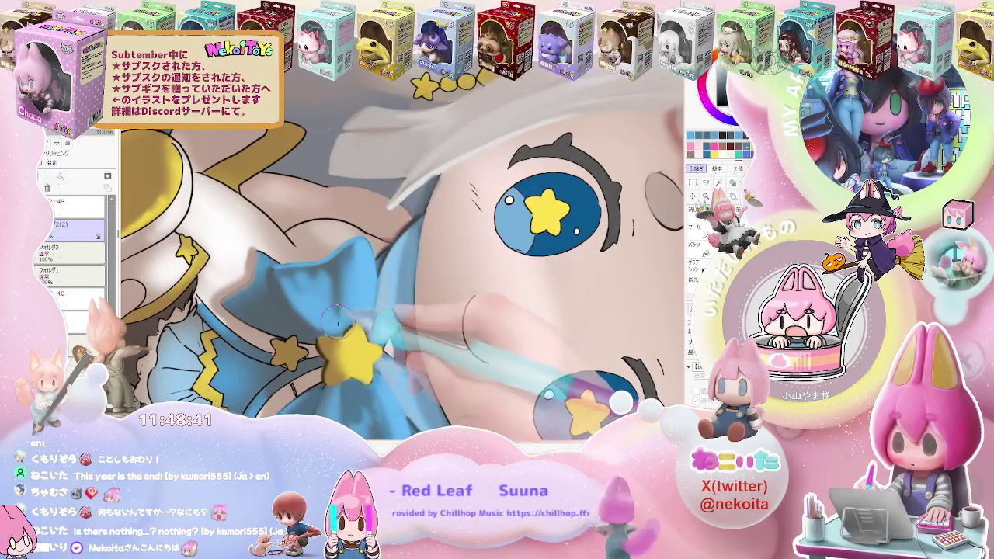
scroll(336, 319, down, 1)
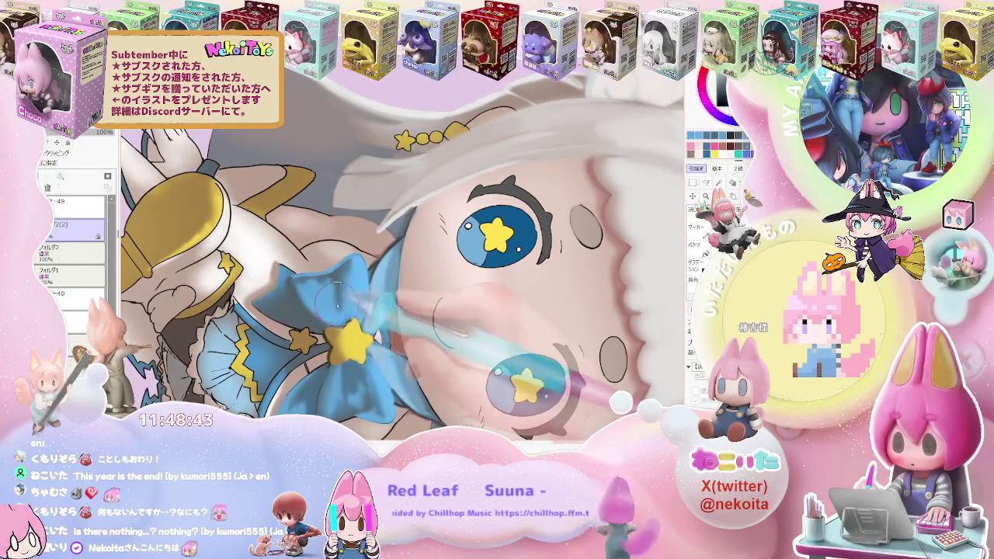
scroll(351, 299, down, 5)
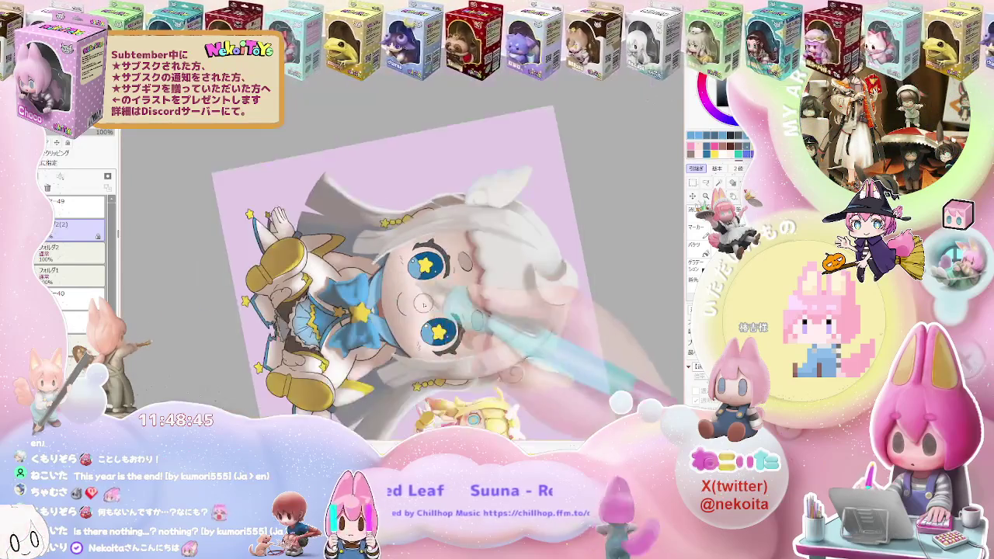
key(Home)
scroll(468, 279, up, 1)
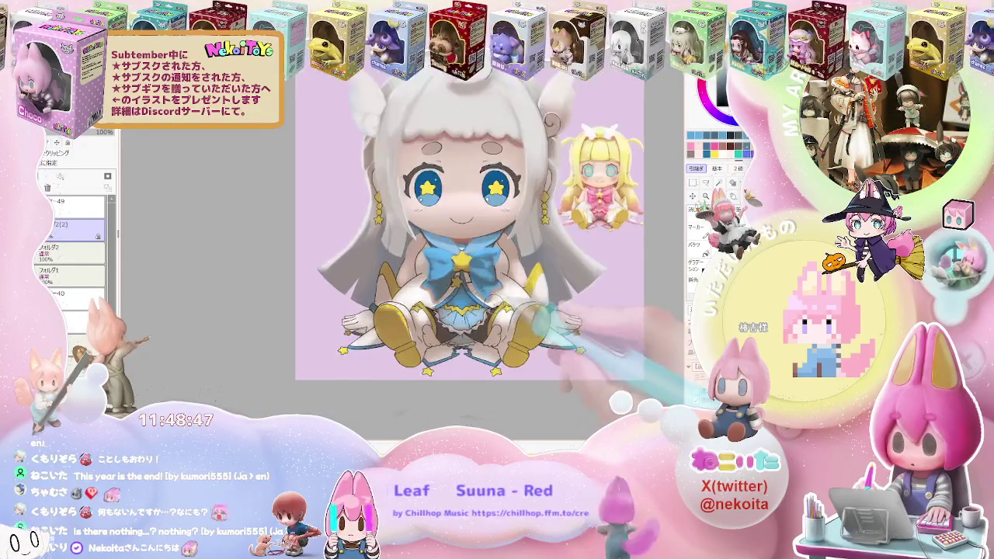
Step: Zoom around the bow and rotate the canvas view a quarter turn
scroll(468, 280, up, 2)
scroll(468, 280, up, 2)
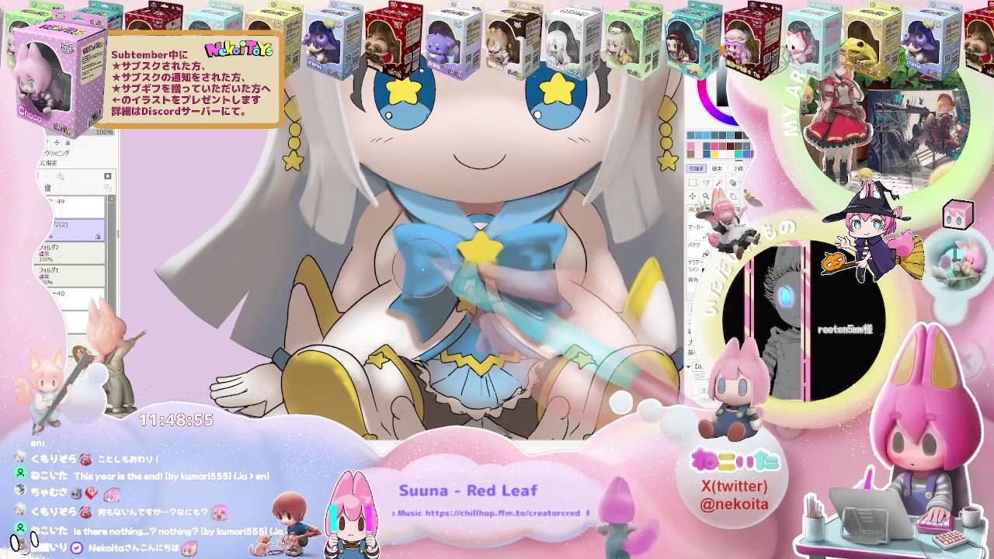
scroll(435, 280, down, 2)
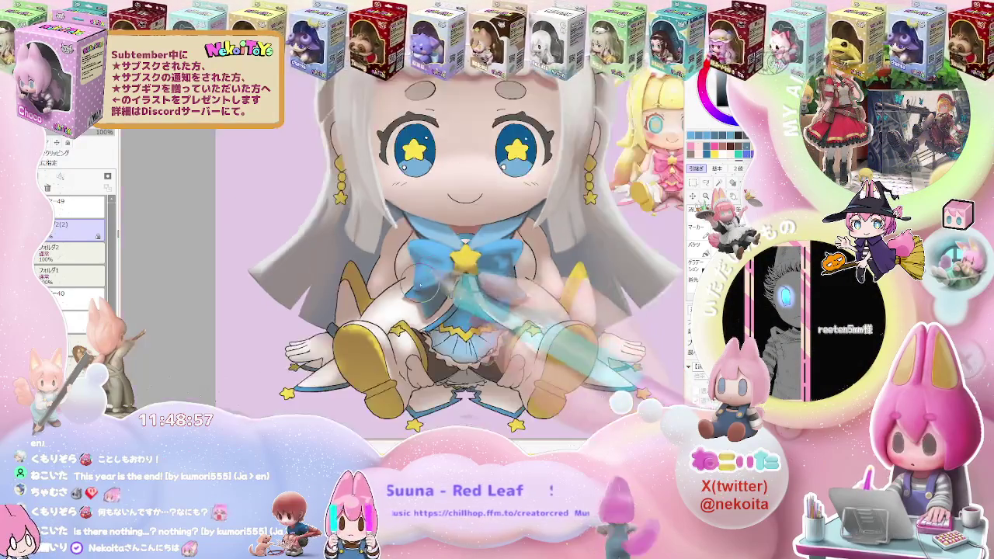
scroll(481, 272, down, 2)
scroll(528, 264, down, 2)
scroll(548, 257, up, 1)
key(End)
key(End)
key(End)
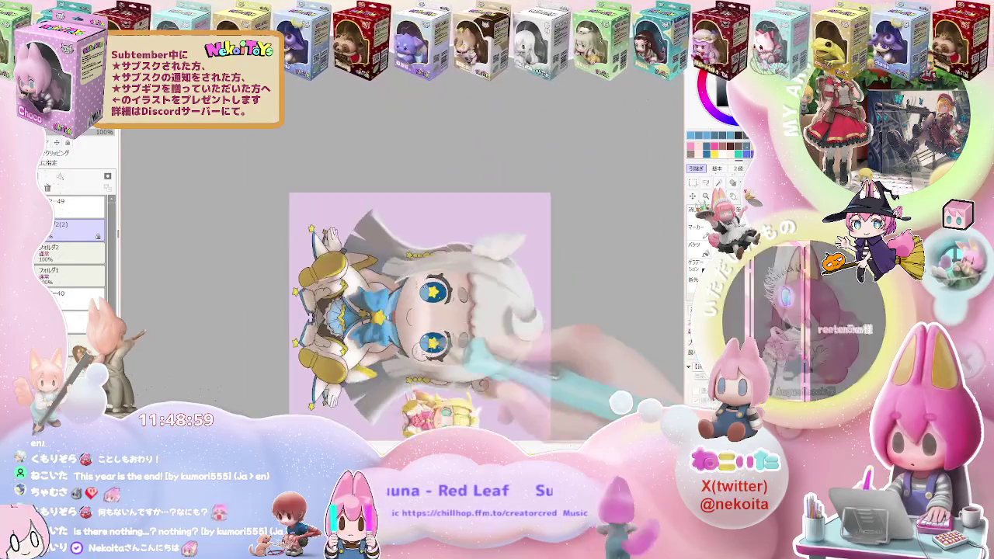
scroll(435, 280, up, 2)
scroll(354, 311, up, 1)
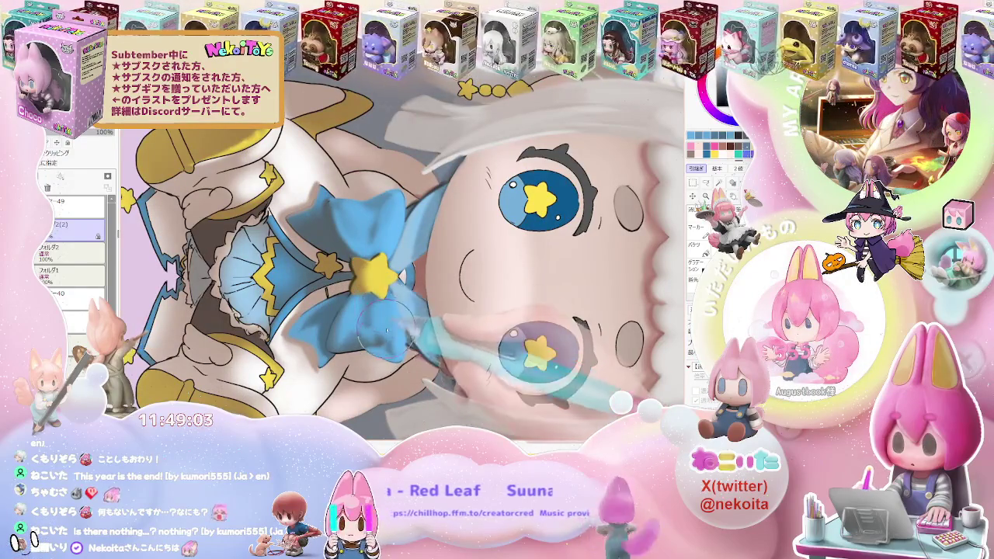
scroll(341, 326, down, 2)
scroll(342, 327, down, 2)
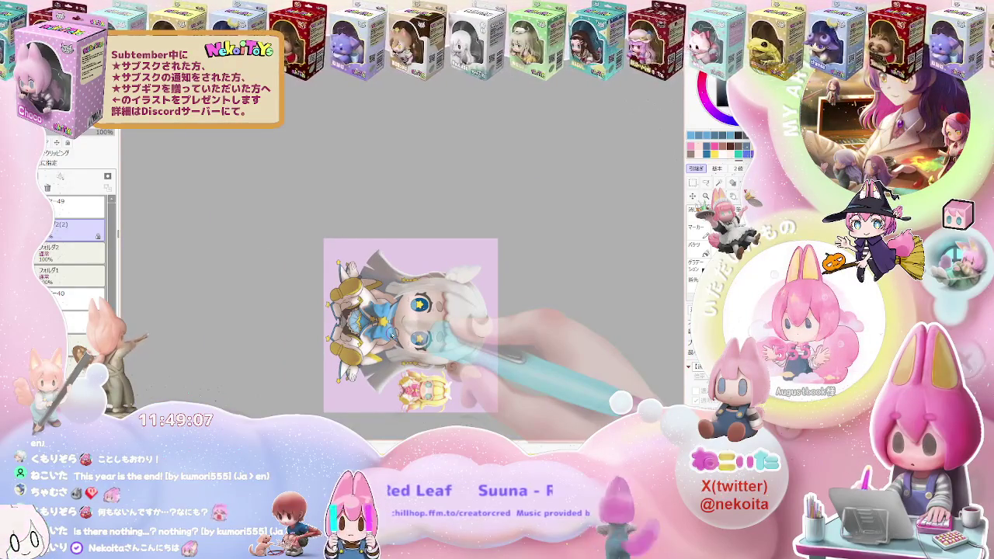
Step: Turn the canvas back upright and zoom in and out around the bow and chest
drag(435, 365, 544, 342)
scroll(497, 256, up, 3)
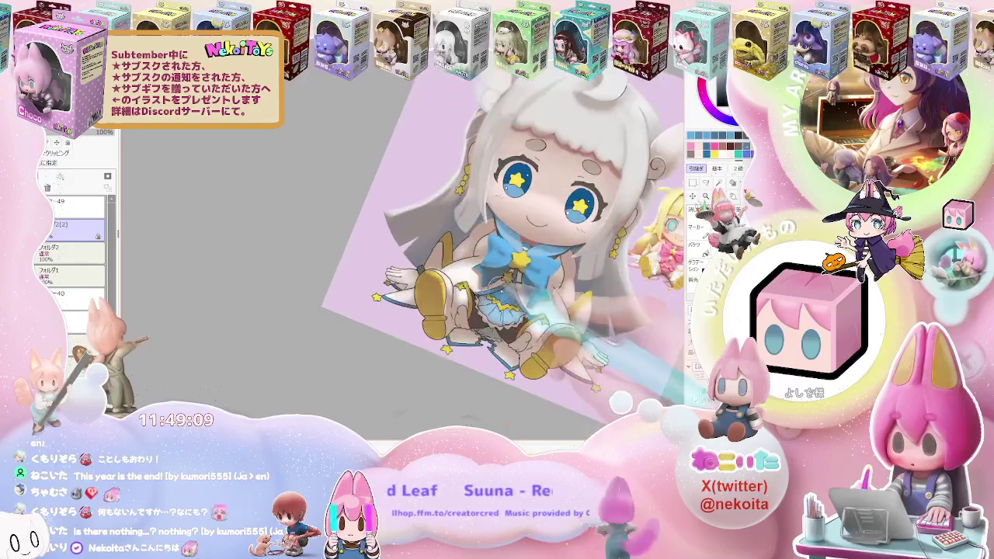
scroll(546, 289, up, 2)
scroll(545, 289, up, 3)
scroll(546, 289, up, 1)
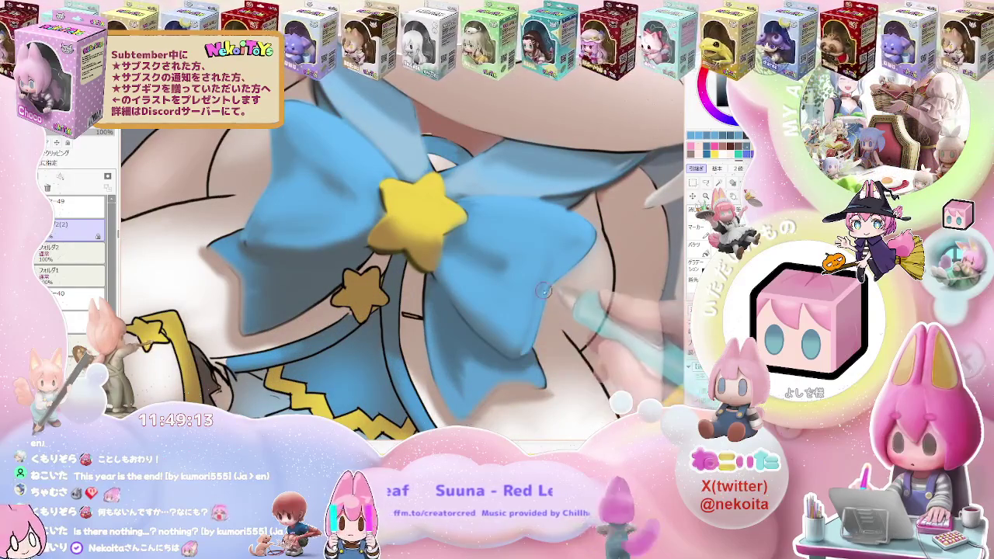
scroll(598, 264, down, 1)
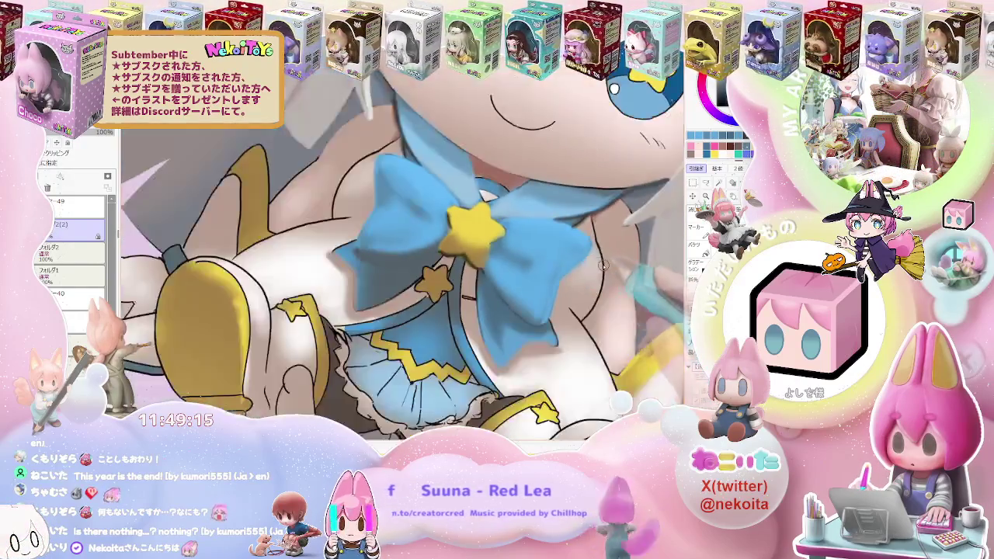
scroll(599, 263, down, 3)
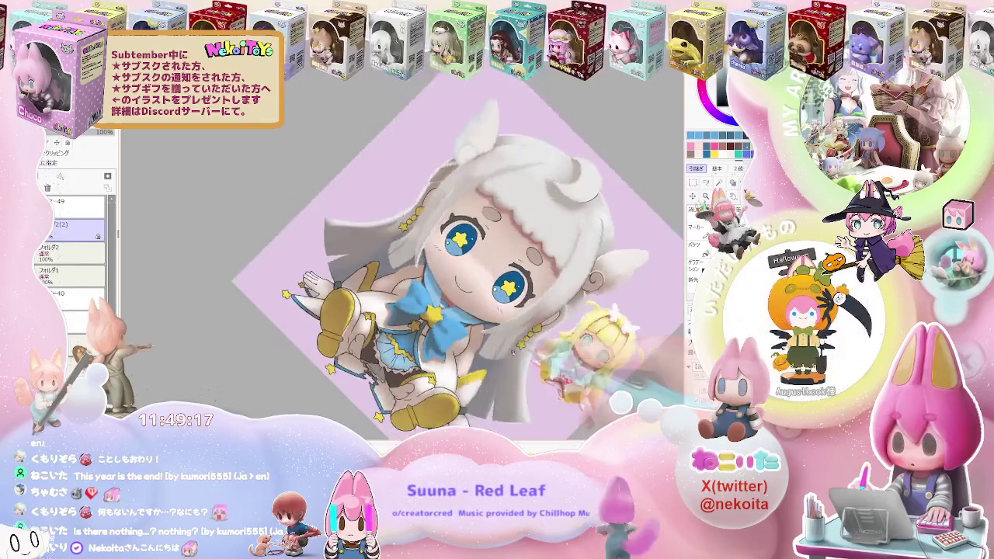
scroll(420, 310, up, 5)
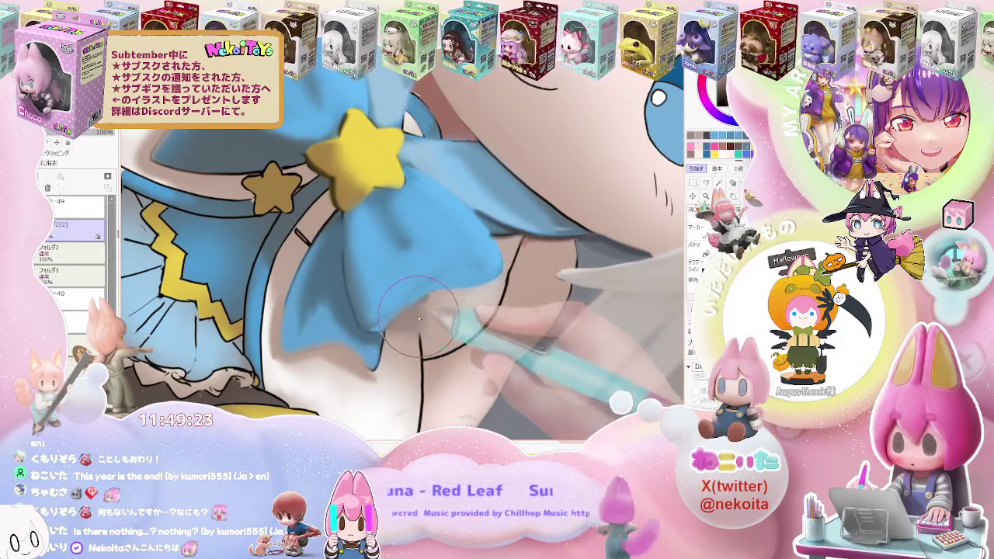
scroll(433, 294, down, 2)
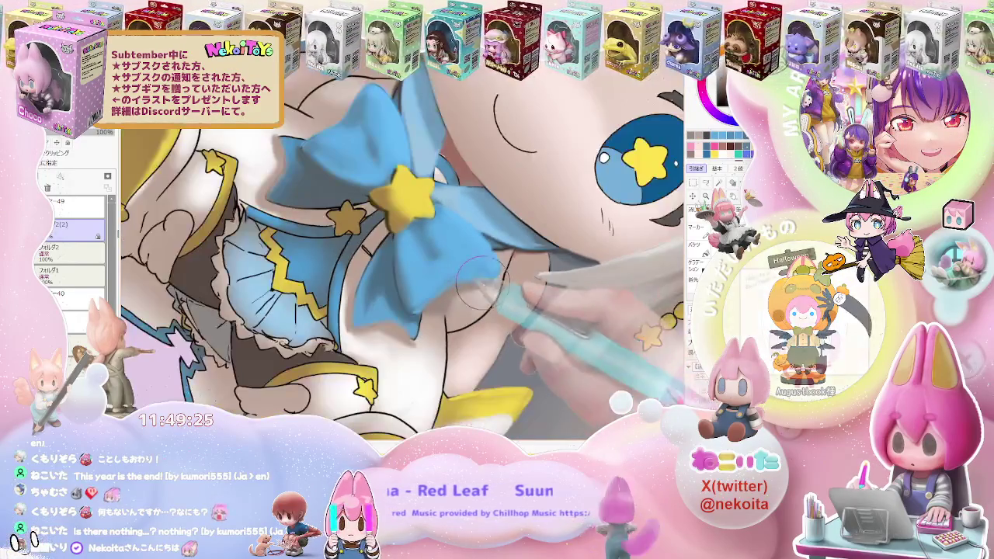
scroll(433, 293, down, 2)
scroll(433, 294, down, 2)
scroll(433, 294, down, 1)
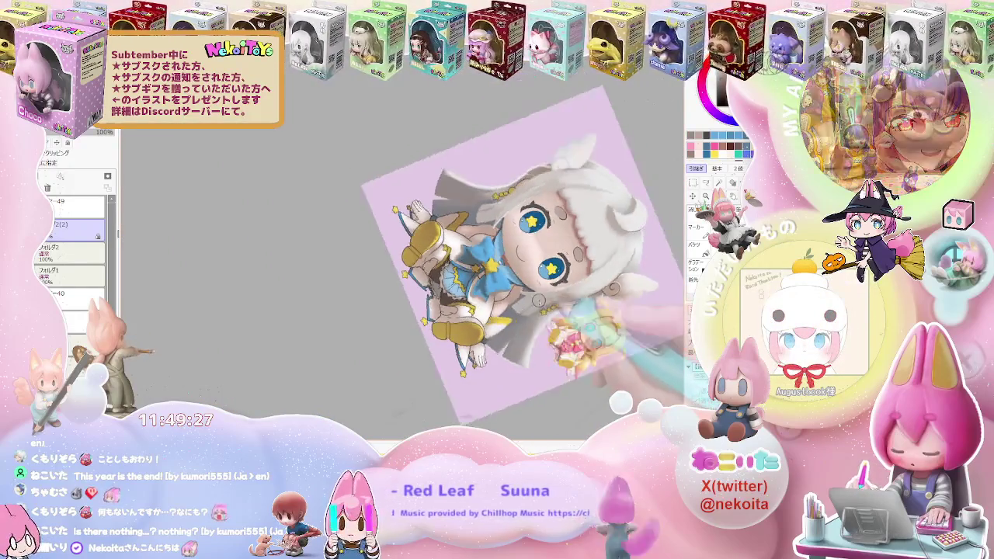
scroll(472, 308, up, 1)
scroll(471, 307, up, 1)
scroll(472, 308, up, 3)
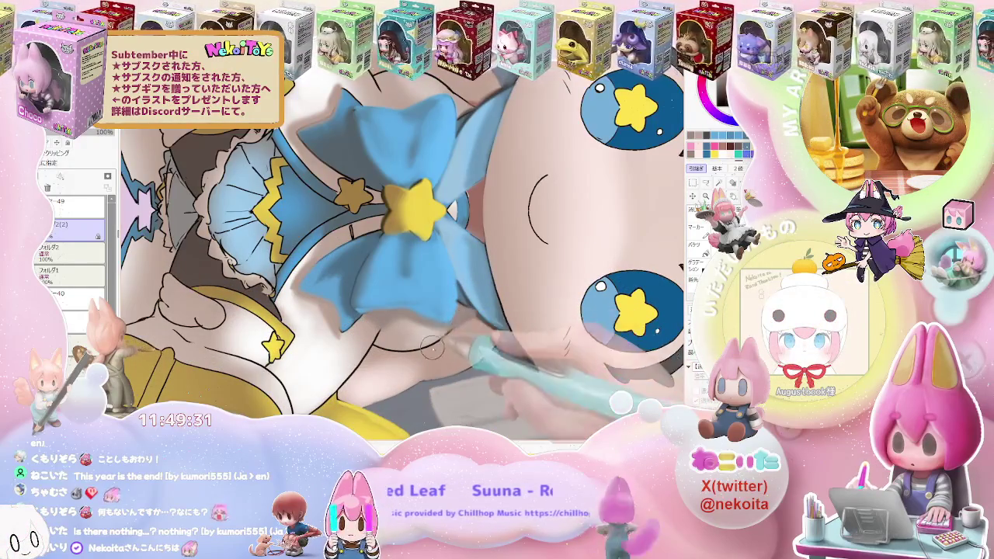
Step: Rotate the view counterclockwise and back so the face sits upright
key(Delete)
key(Delete)
key(Delete)
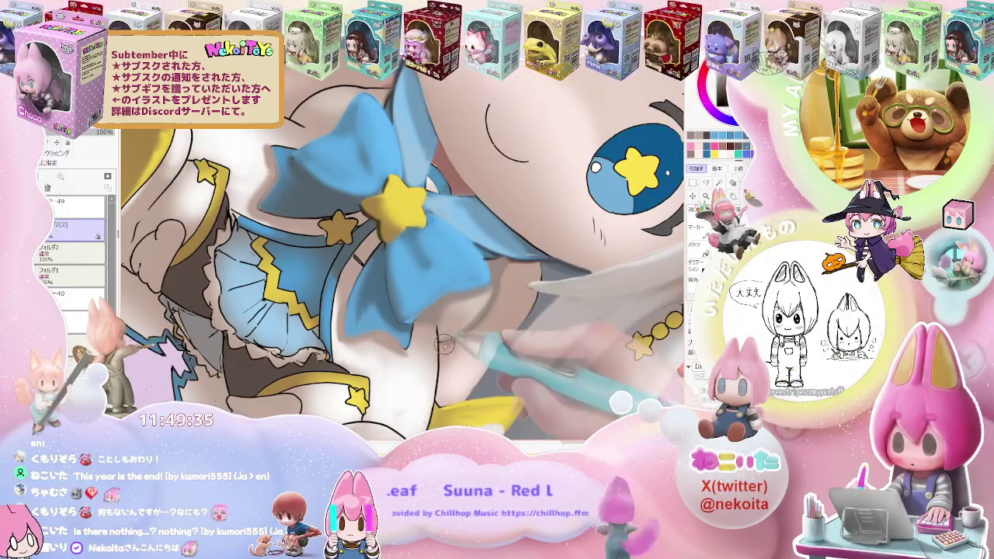
scroll(444, 346, down, 2)
scroll(466, 342, down, 2)
key(Delete)
scroll(505, 339, down, 2)
scroll(584, 336, down, 1)
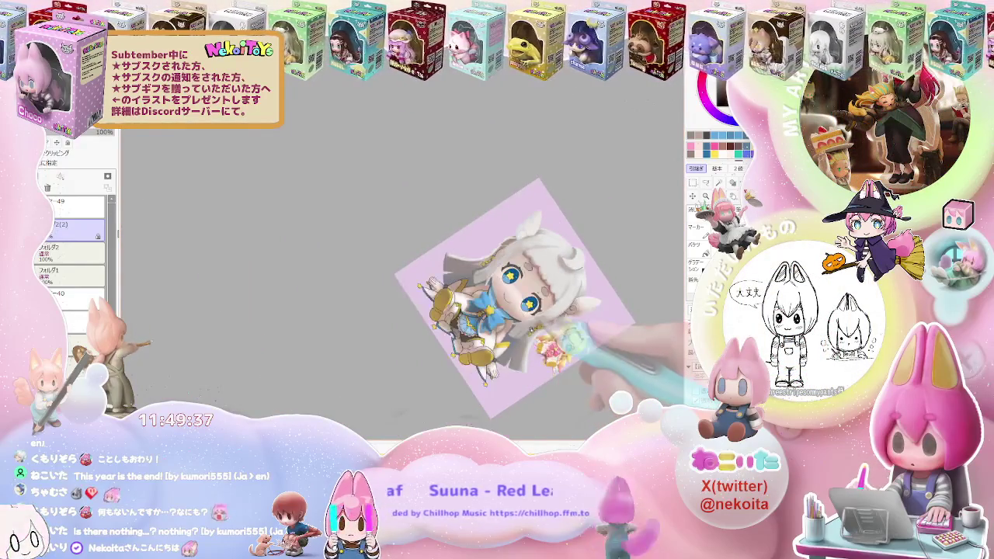
key(End)
key(End)
scroll(482, 256, up, 1)
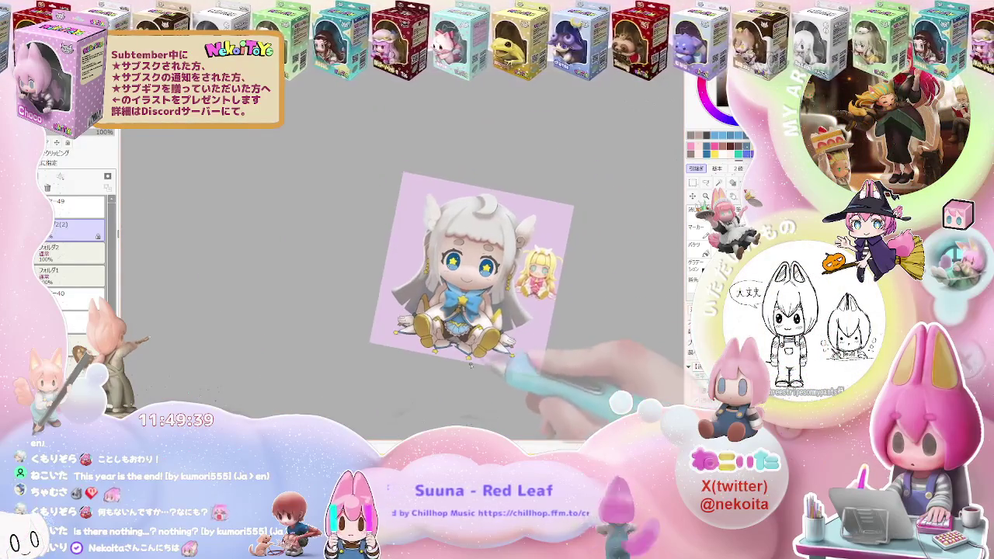
Step: Zoom in on the sleeve and rotate the canvas so the girl lies sideways
scroll(481, 256, up, 2)
scroll(417, 303, up, 3)
scroll(416, 301, up, 2)
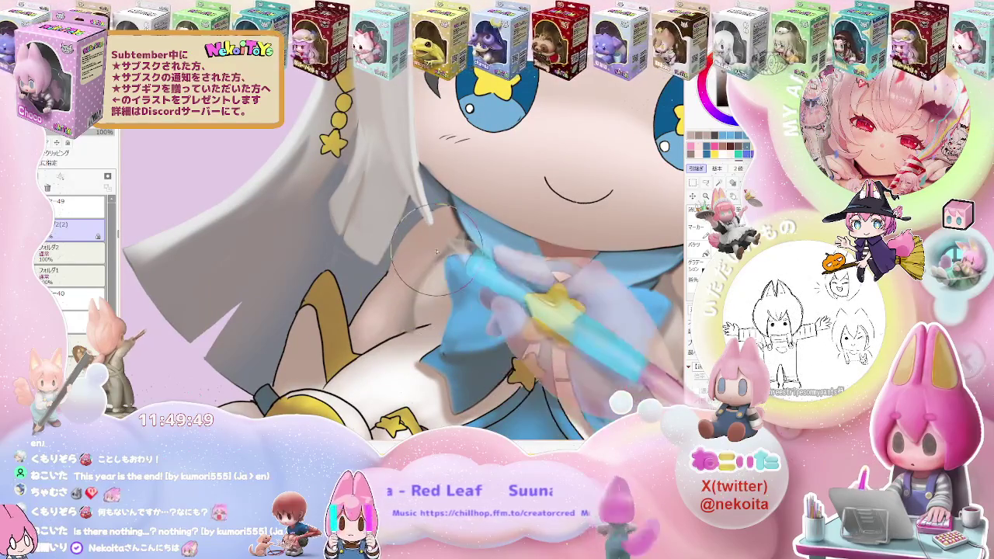
scroll(437, 247, down, 2)
scroll(437, 247, down, 1)
scroll(437, 247, down, 2)
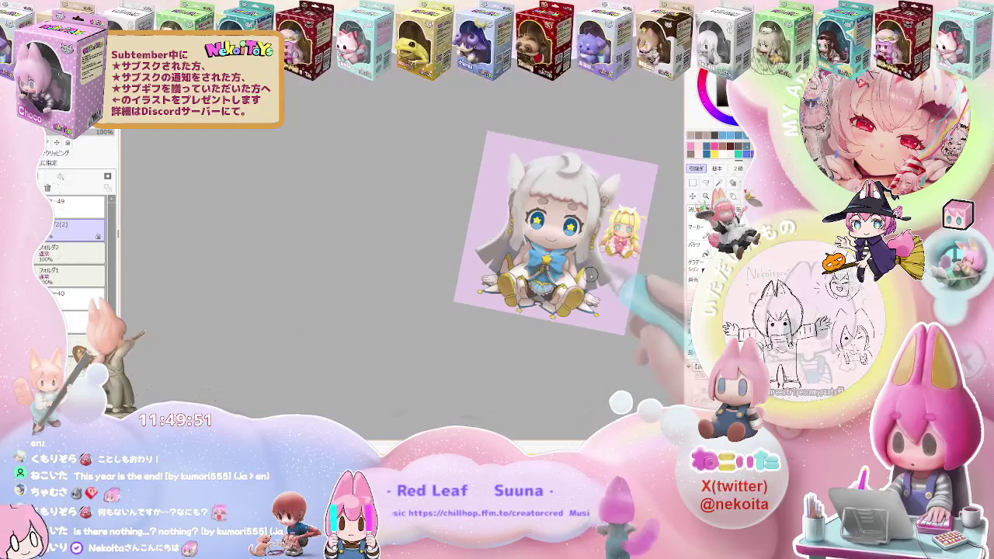
drag(590, 273, 544, 326)
scroll(497, 272, up, 2)
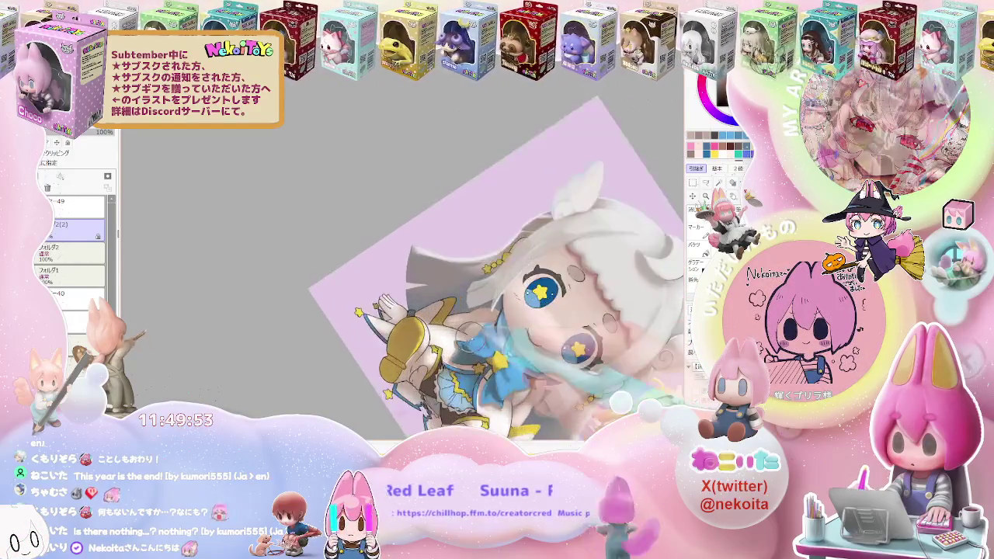
scroll(445, 344, up, 2)
scroll(445, 344, up, 2)
Step: Rotate a few more steps and draw a thin dark line along the sleeve edge beside the bow
key(minus)
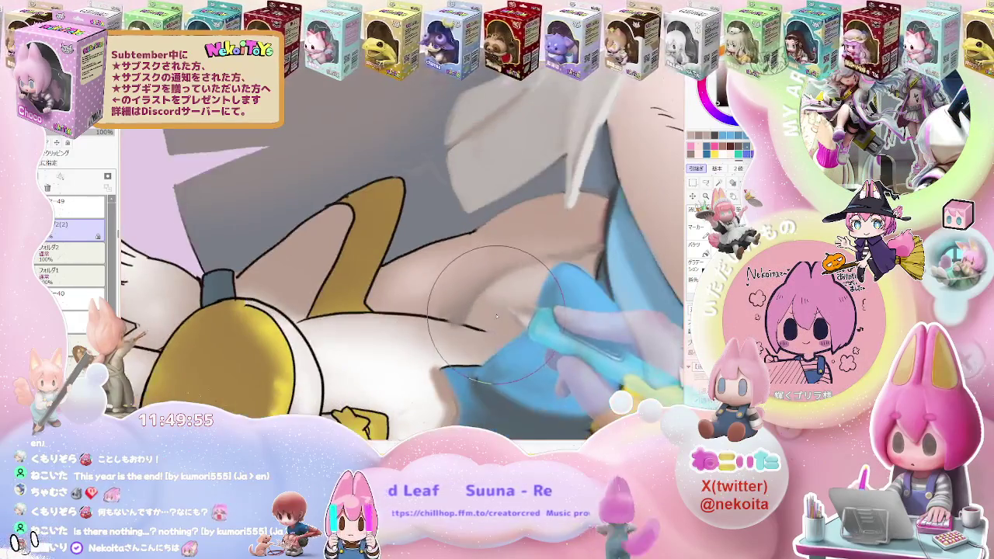
key(minus)
key(Delete)
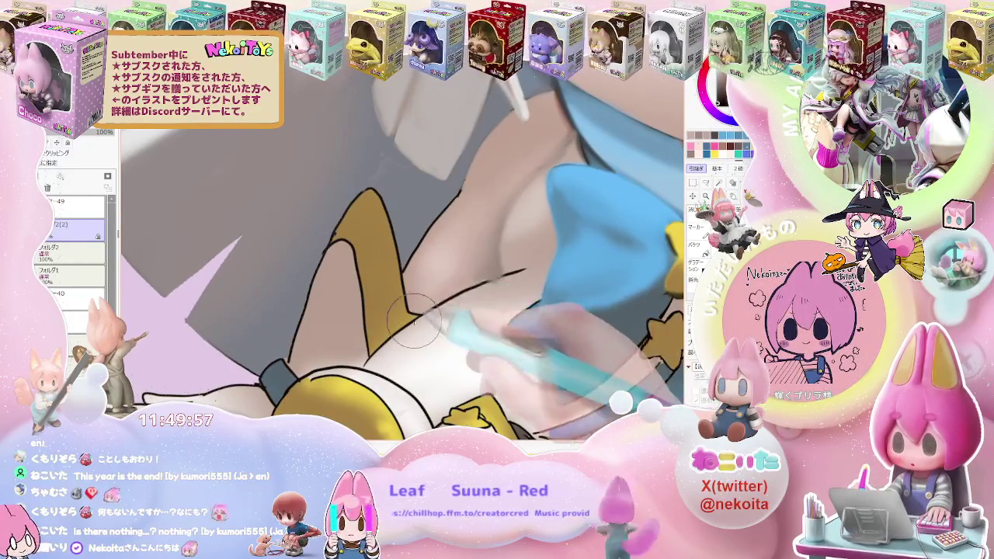
drag(535, 264, 477, 311)
mouse_move(527, 270)
mouse_down()
mouse_move(423, 308)
mouse_move(537, 268)
mouse_up()
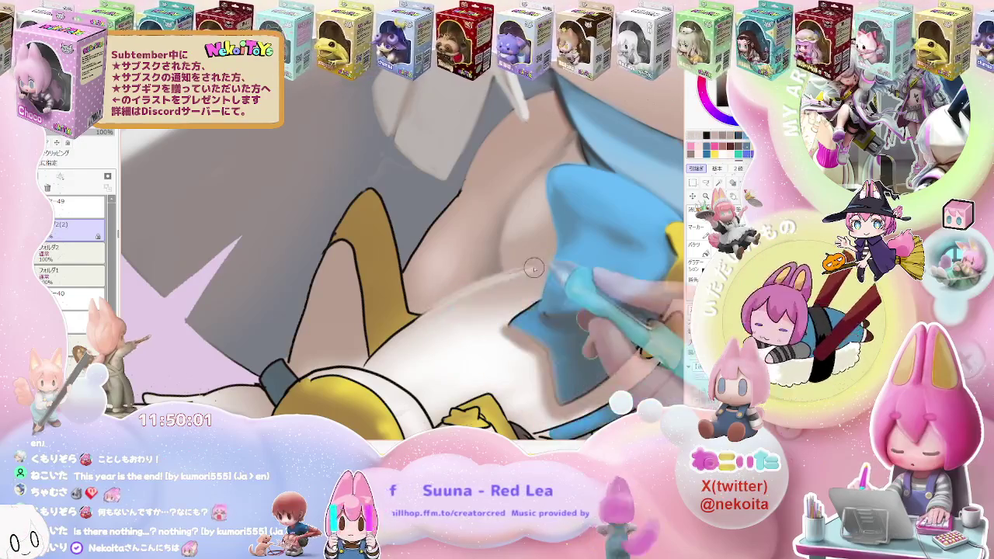
Step: Reset the view to the whole illustration, then turn it about 90° toward the face
key(ctrl+0)
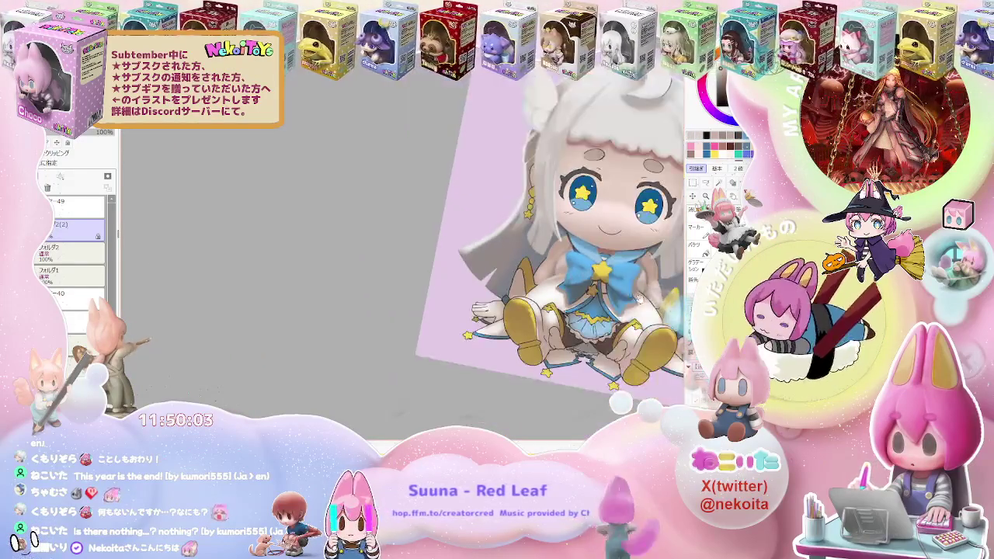
drag(637, 298, 320, 344)
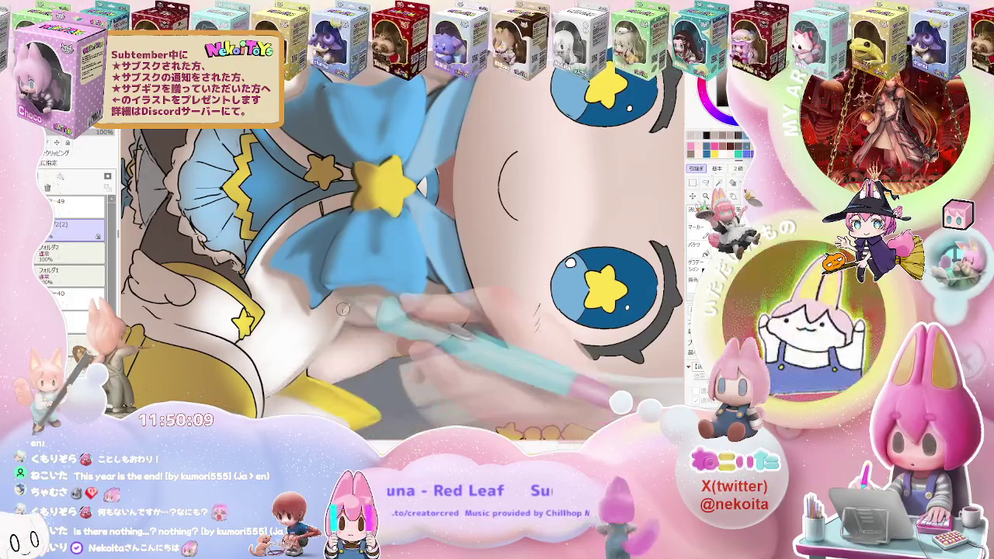
scroll(302, 363, down, 2)
scroll(388, 341, down, 2)
scroll(508, 329, down, 2)
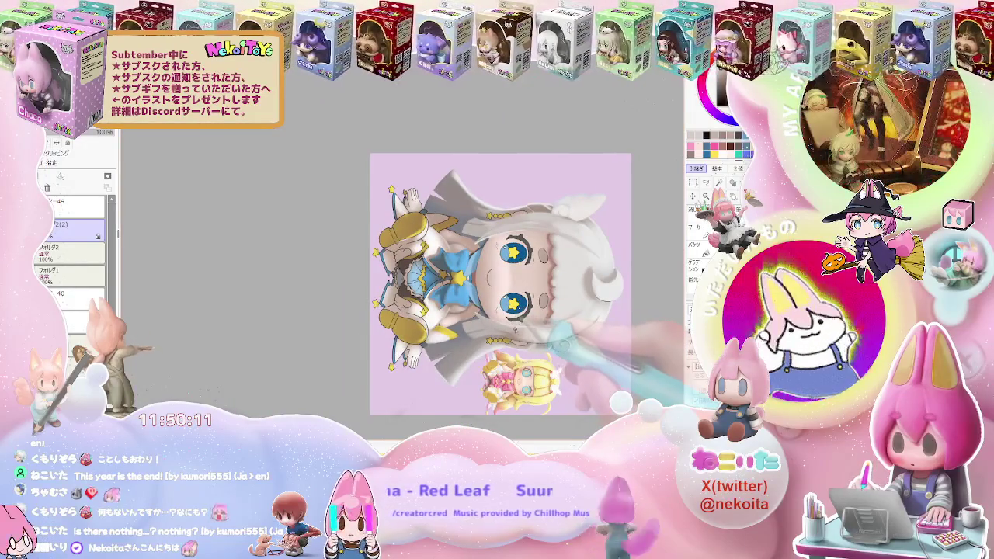
scroll(416, 279, up, 2)
scroll(416, 280, up, 2)
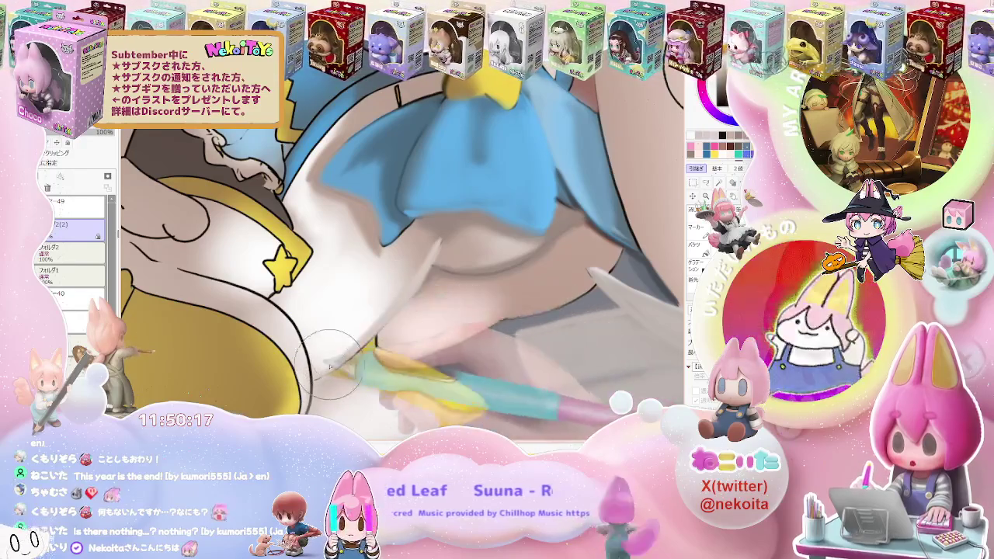
Step: Zoom over the chest and rotate the canvas from sideways back to upright
scroll(412, 271, down, 1)
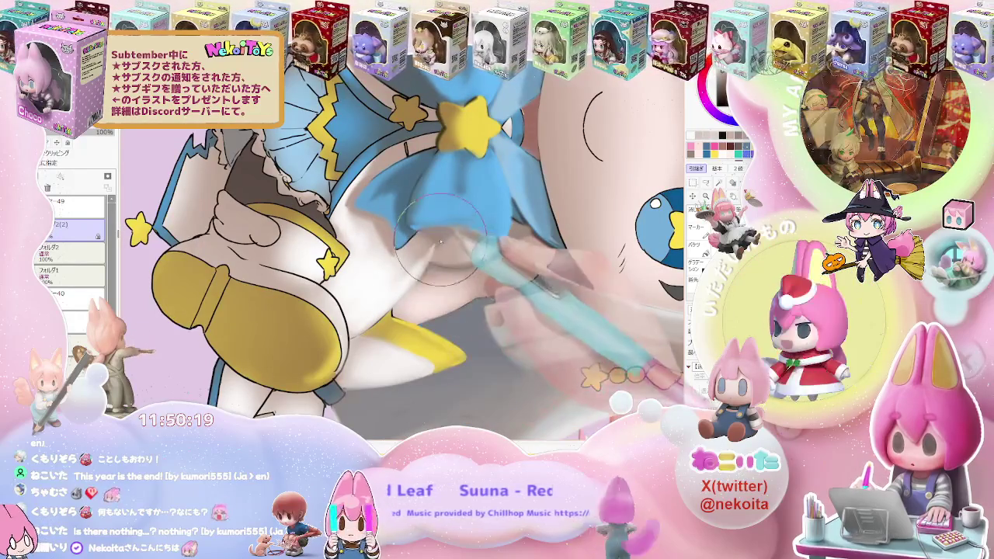
scroll(408, 281, down, 1)
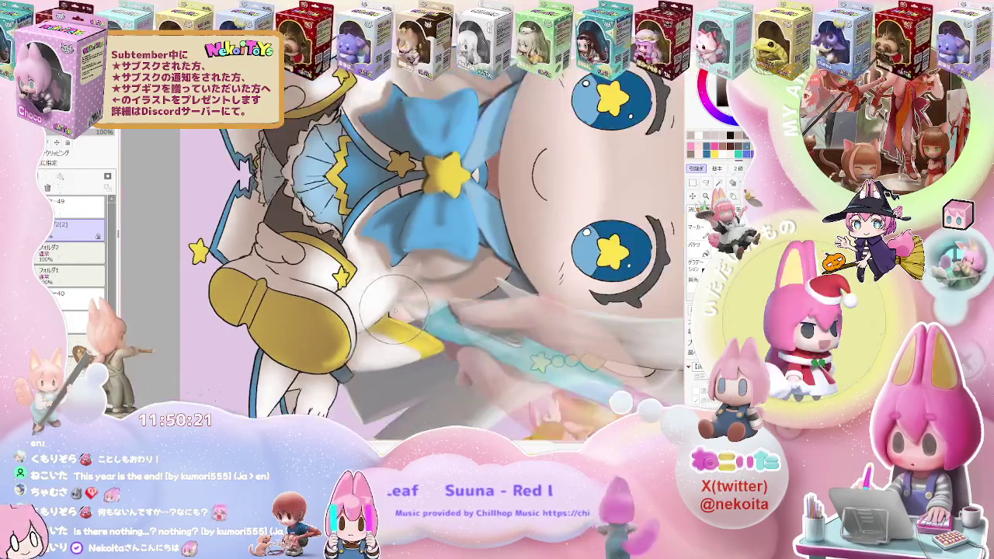
scroll(408, 281, down, 1)
scroll(408, 281, down, 2)
scroll(438, 268, up, 1)
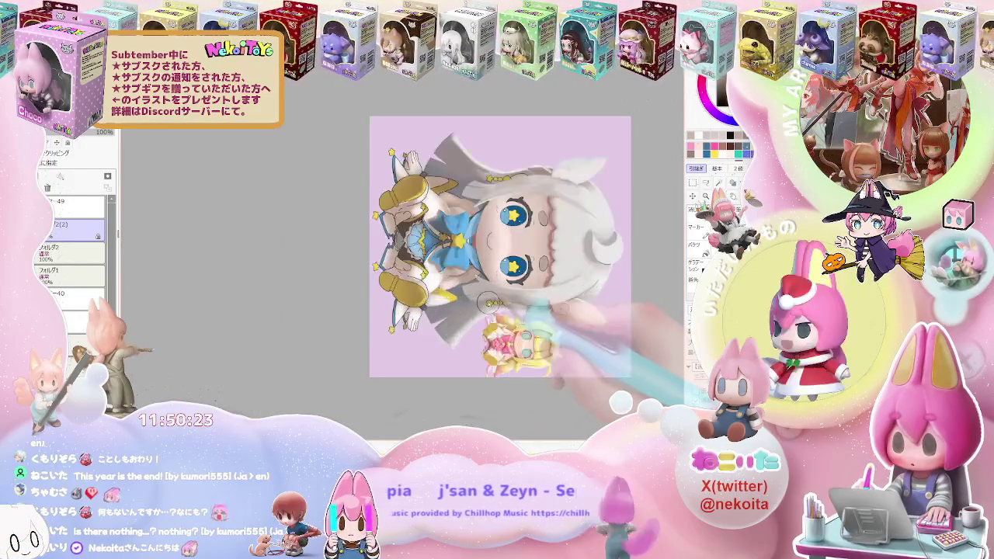
scroll(439, 268, up, 1)
scroll(439, 268, up, 1)
scroll(439, 268, up, 1)
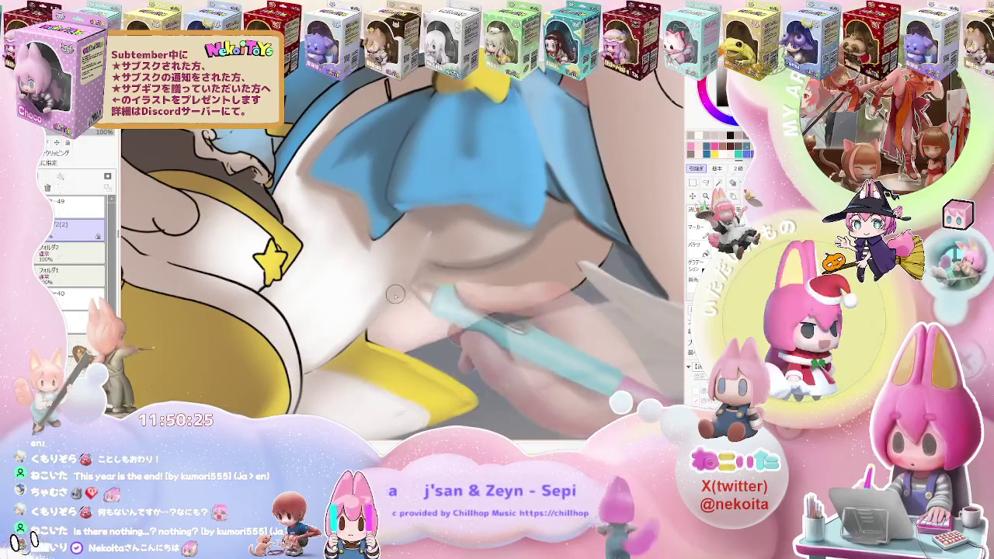
scroll(407, 287, down, 2)
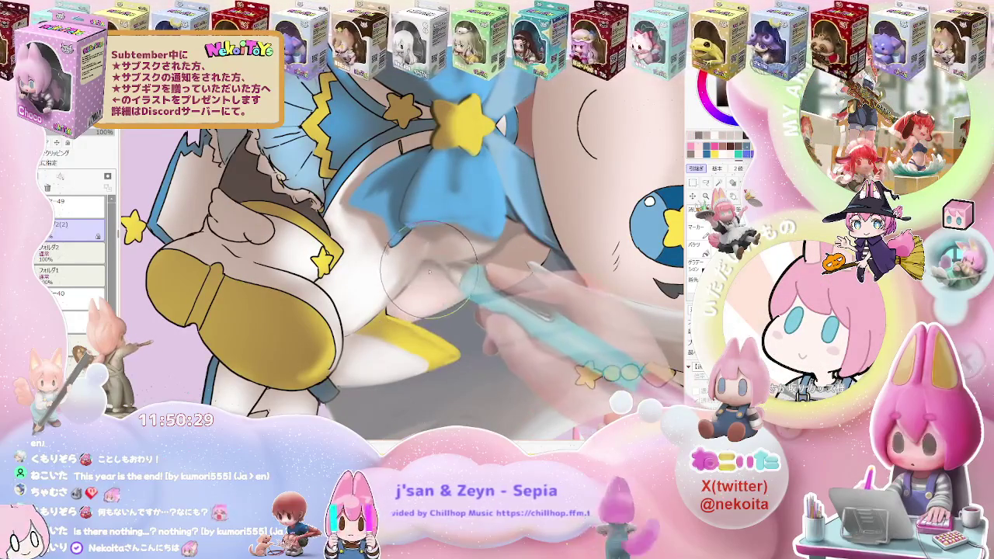
scroll(420, 275, down, 1)
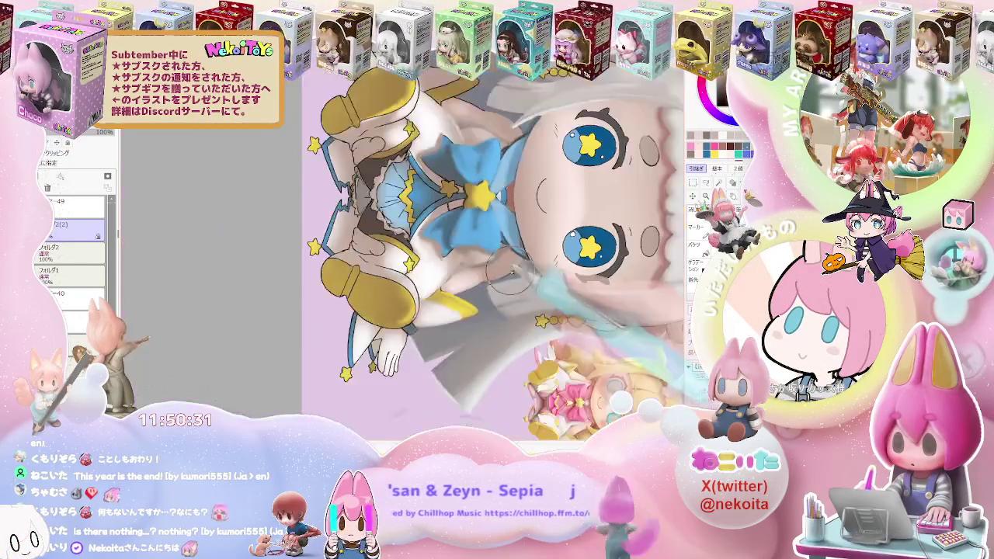
scroll(466, 286, down, 1)
scroll(505, 292, down, 1)
scroll(532, 298, down, 1)
drag(533, 298, 435, 256)
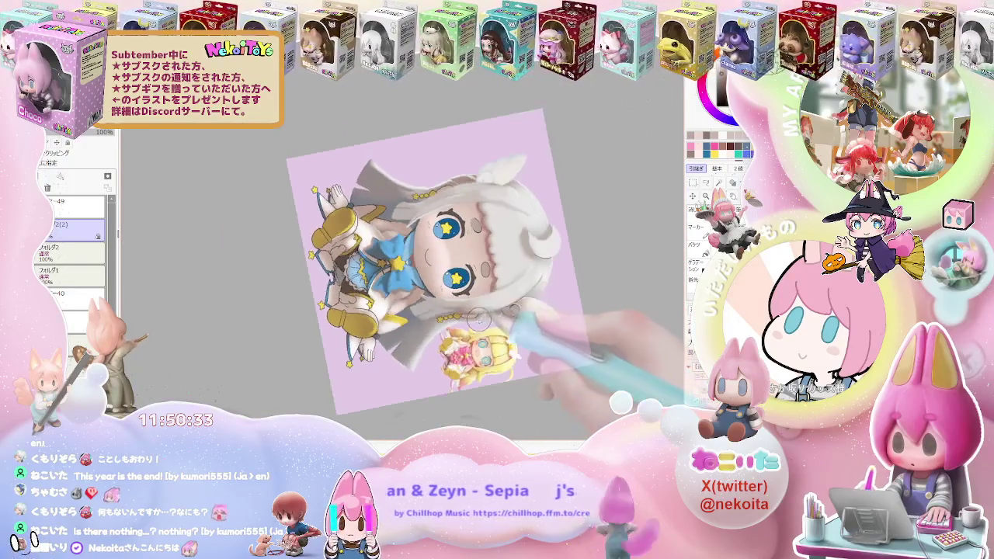
scroll(388, 244, up, 1)
scroll(388, 244, up, 3)
scroll(388, 245, up, 1)
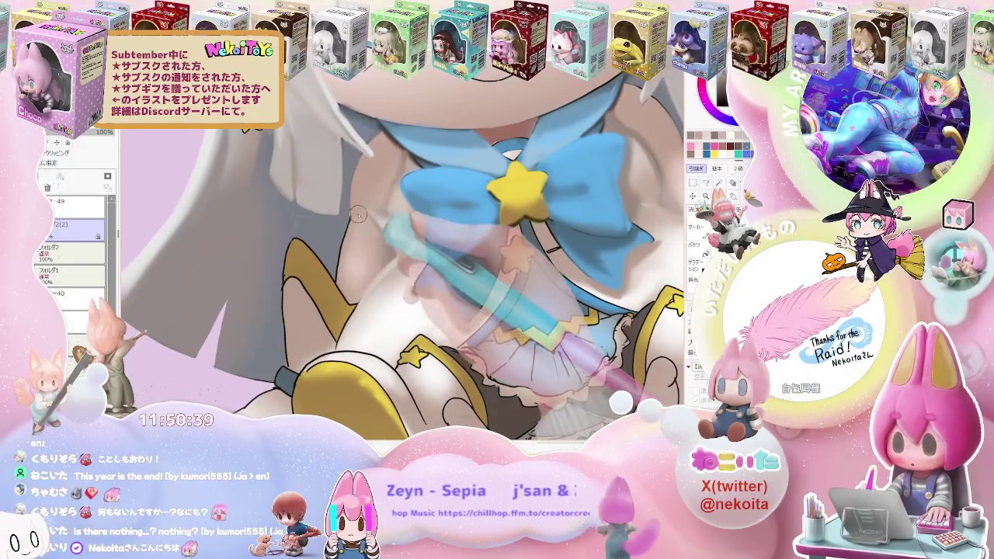
Step: Shrink the brush to a very small size and zoom around the neck and chest
key(bracketleft)
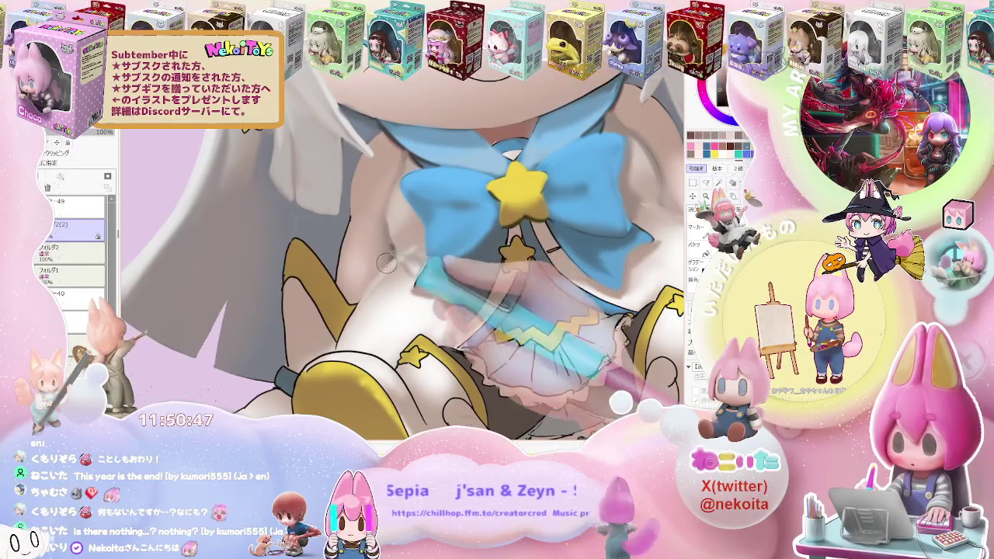
scroll(397, 256, down, 5)
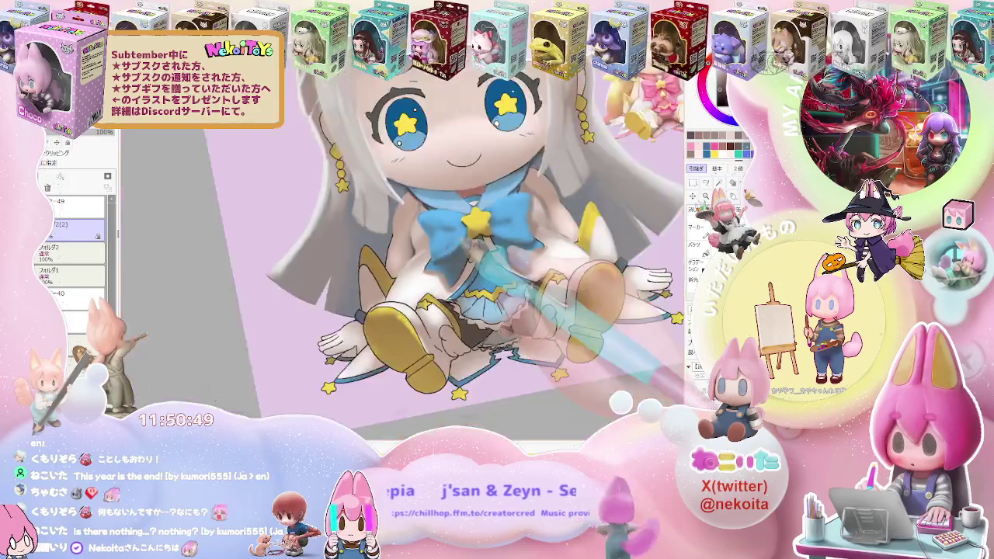
key(End)
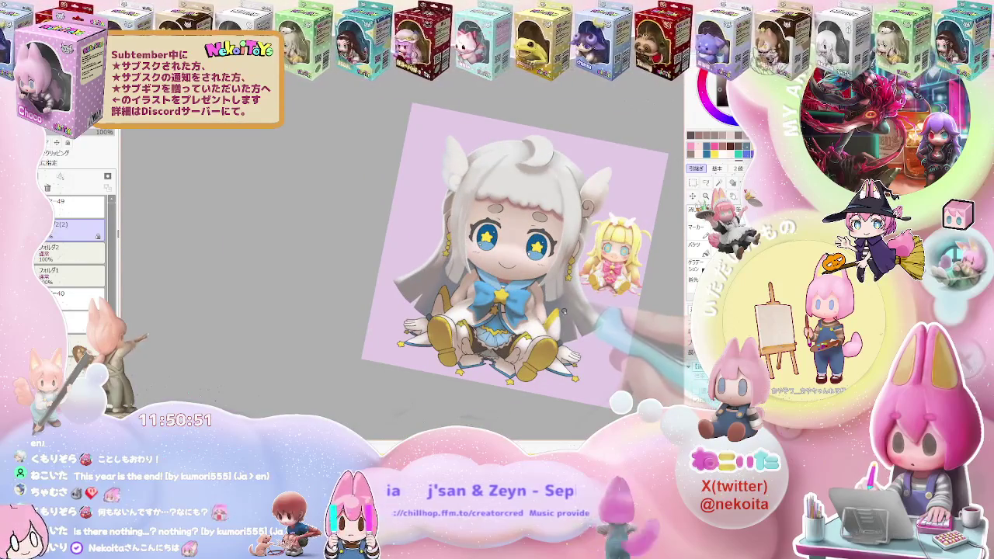
scroll(453, 276, up, 3)
scroll(453, 277, up, 2)
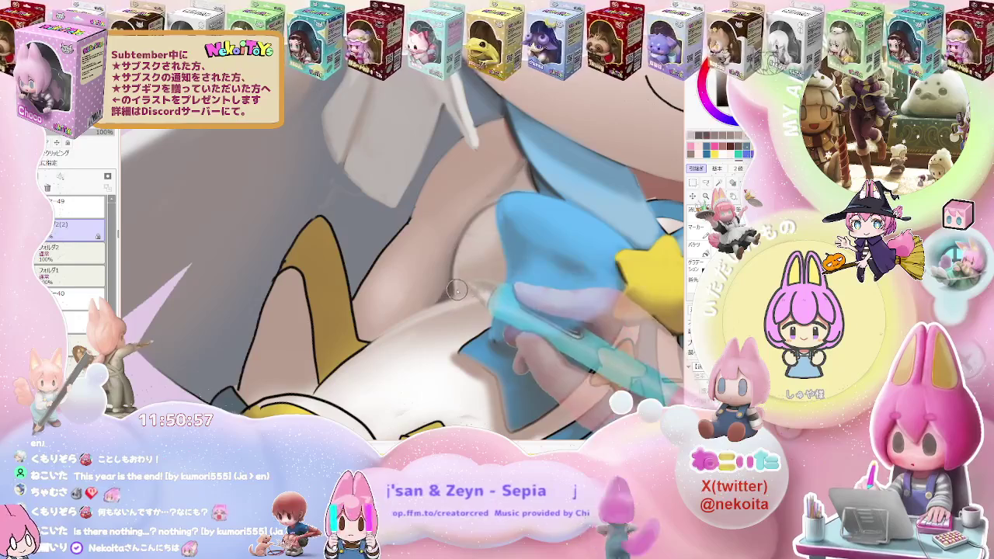
scroll(482, 218, down, 1)
scroll(544, 221, down, 1)
scroll(664, 225, down, 1)
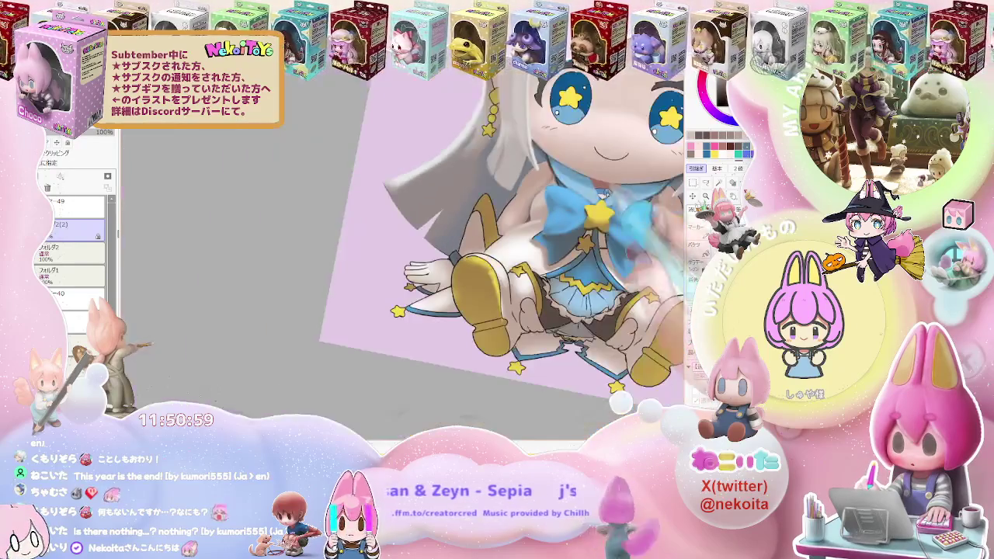
scroll(636, 233, up, 1)
scroll(528, 264, up, 1)
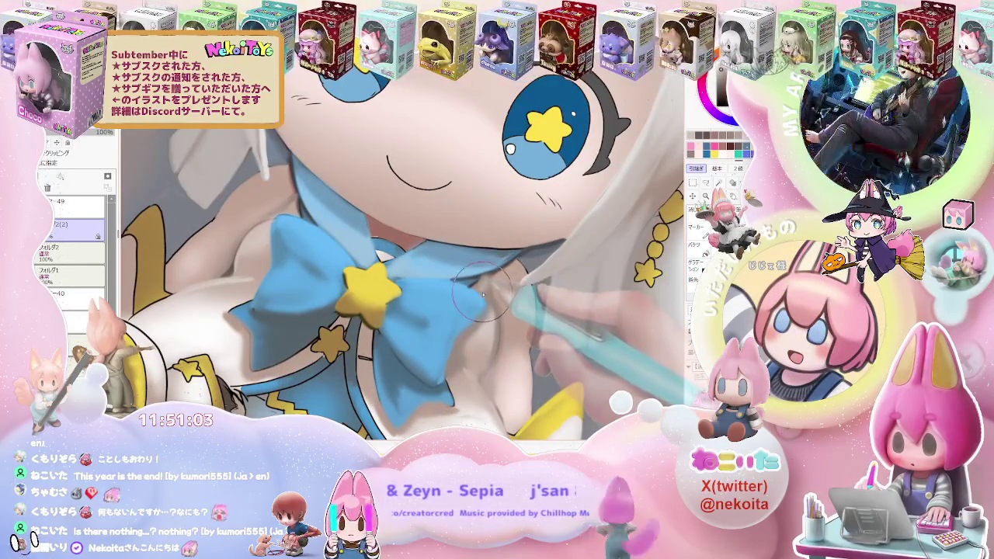
scroll(517, 307, down, 1)
scroll(540, 334, down, 1)
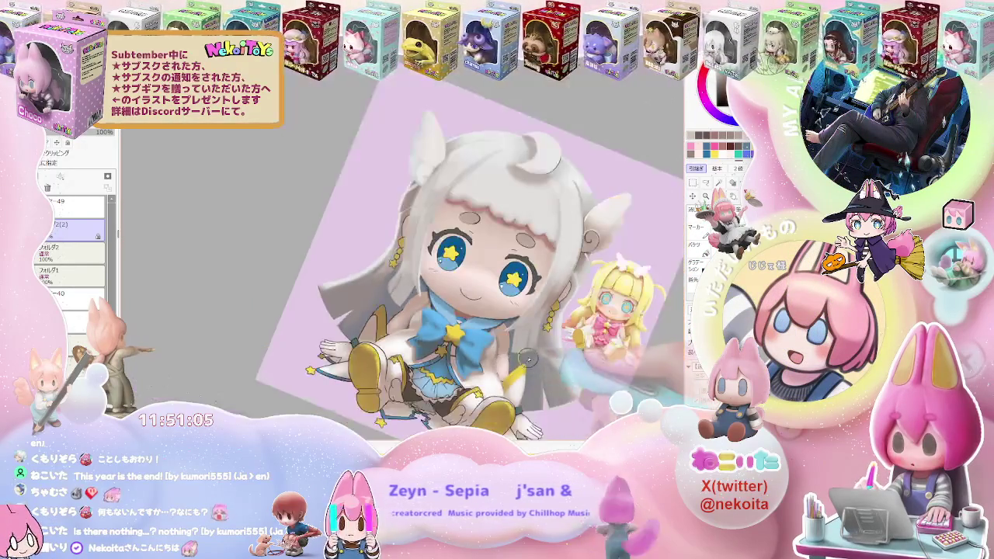
scroll(546, 347, up, 1)
scroll(505, 338, up, 1)
scroll(451, 330, up, 1)
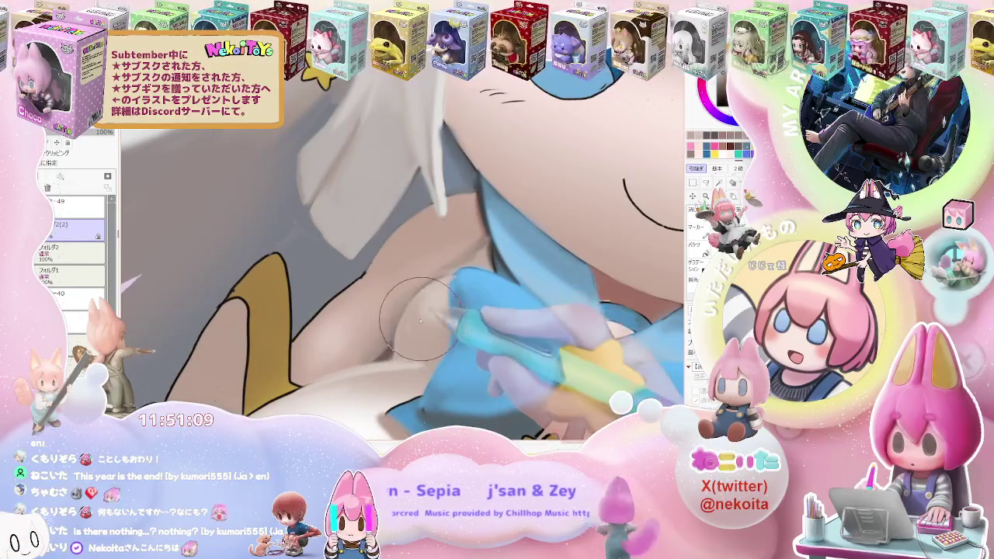
scroll(439, 318, down, 1)
Step: Double the brush size for broader soft skin shading around the chest
key(bracketright)
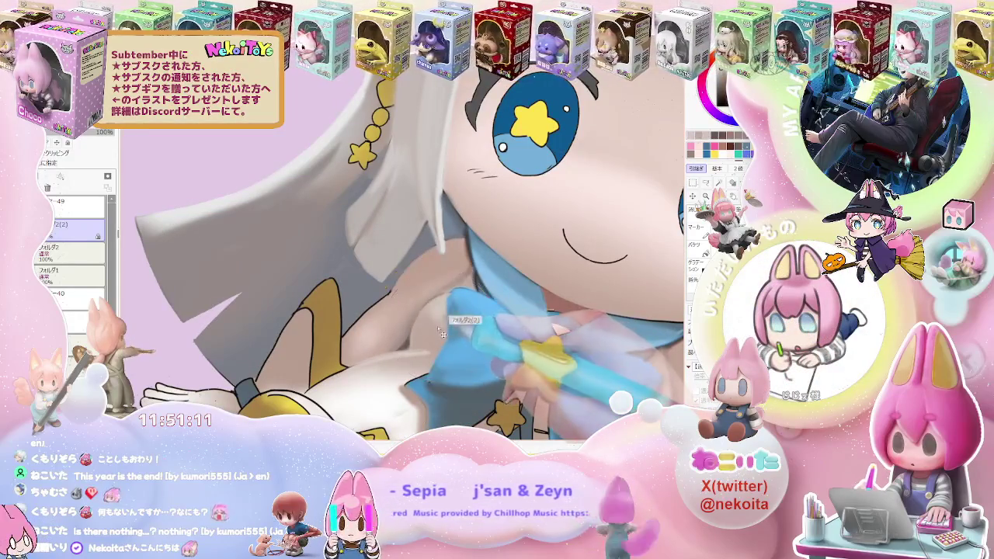
scroll(439, 334, down, 1)
scroll(466, 326, down, 1)
scroll(562, 310, down, 1)
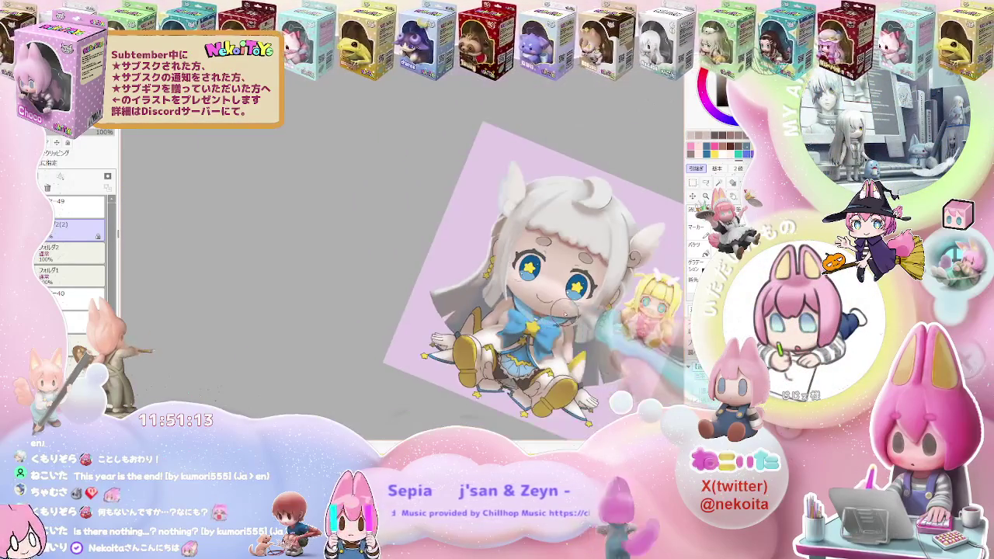
scroll(562, 313, up, 1)
scroll(528, 317, up, 1)
scroll(489, 320, up, 1)
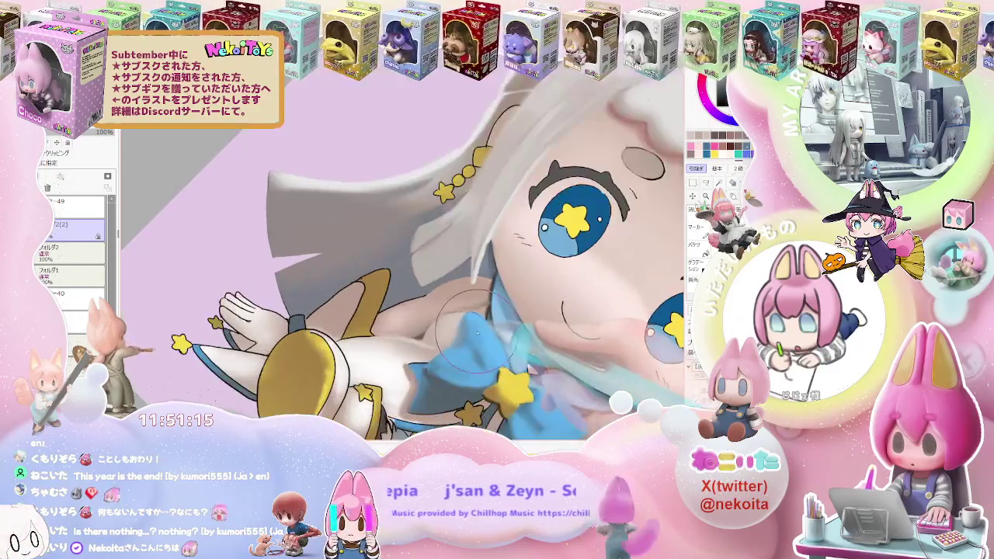
scroll(466, 321, up, 1)
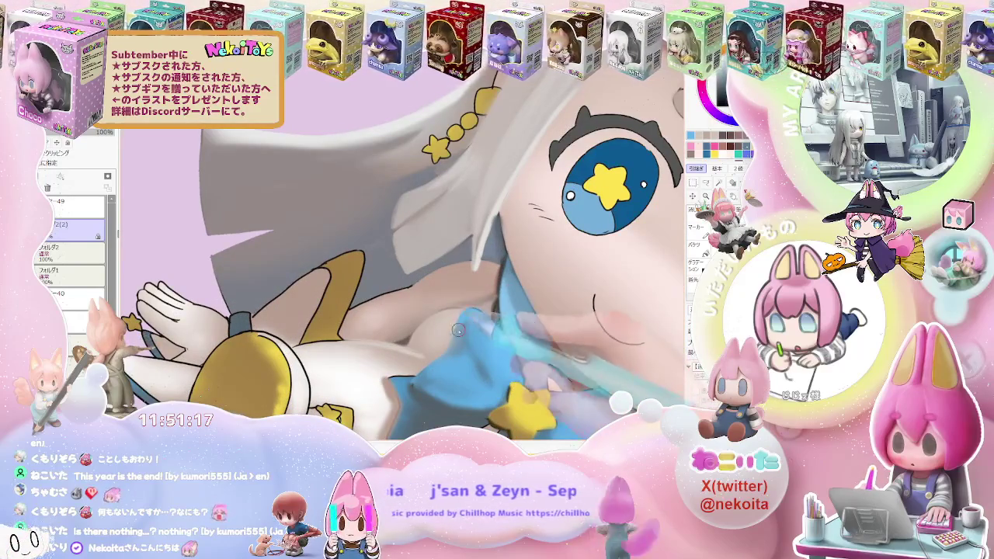
scroll(459, 341, down, 1)
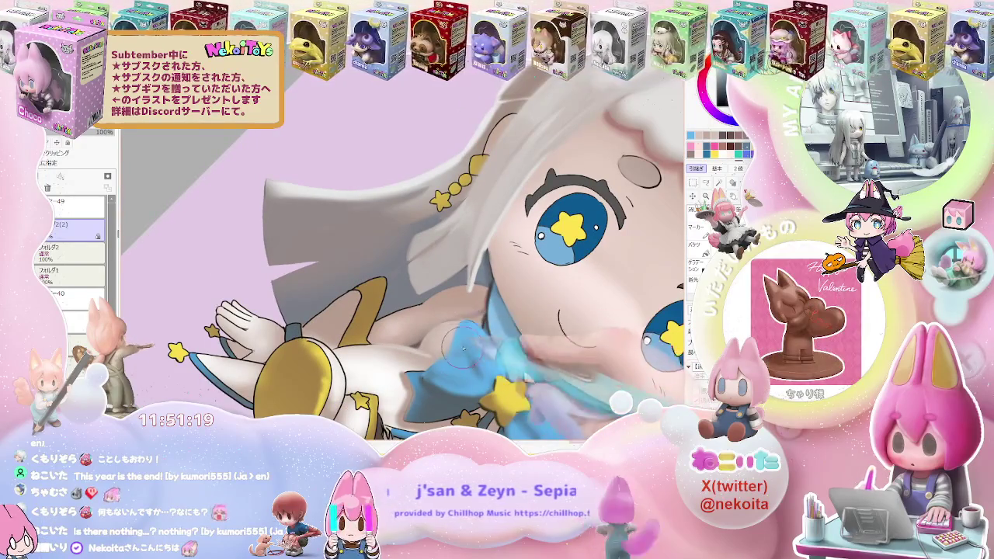
scroll(477, 344, down, 1)
scroll(497, 341, down, 1)
scroll(528, 342, down, 1)
Step: Shift the view up-left and zoom in around the cheek beside the star-pupilled eye
mouse_move(572, 349)
mouse_down()
mouse_move(520, 306)
mouse_move(544, 322)
mouse_move(454, 334)
mouse_up()
scroll(454, 334, up, 2)
scroll(370, 308, up, 2)
scroll(363, 310, up, 1)
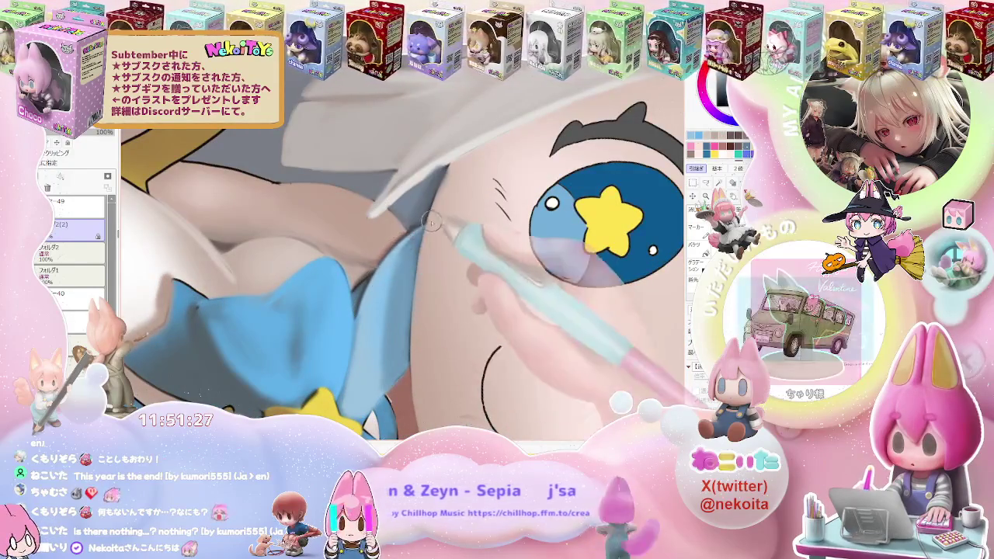
scroll(393, 251, down, 1)
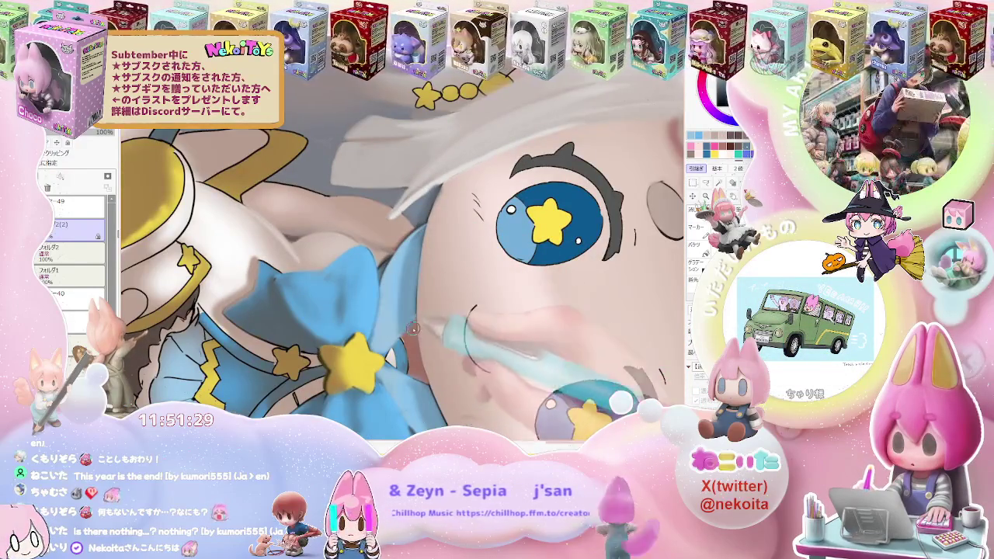
scroll(382, 291, down, 2)
scroll(435, 326, down, 2)
scroll(459, 326, up, 1)
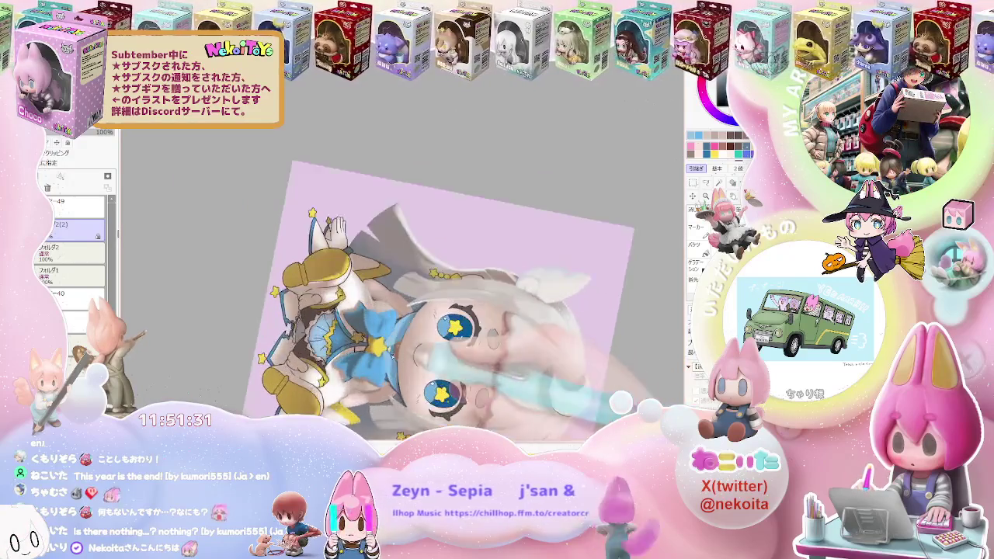
scroll(458, 326, up, 2)
scroll(386, 340, up, 1)
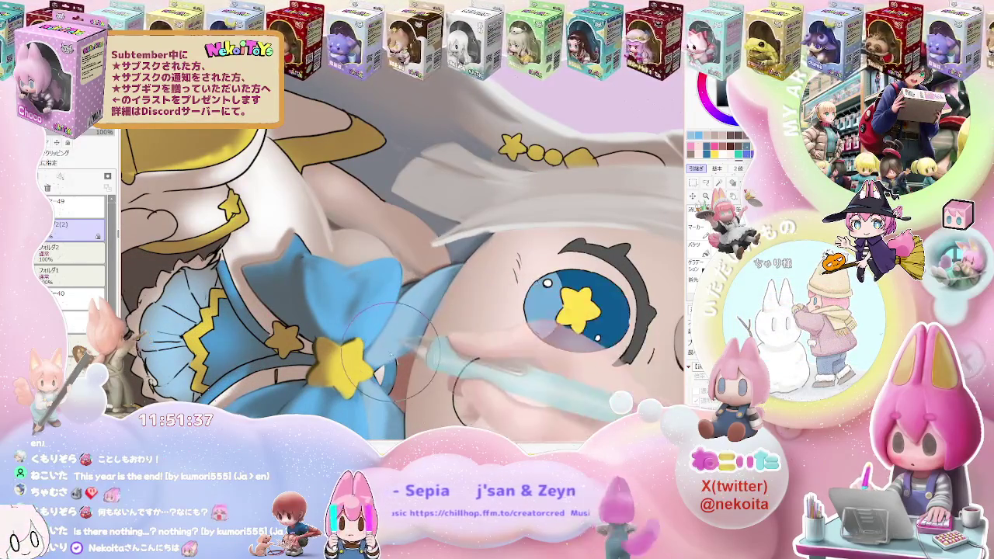
scroll(403, 343, down, 1)
scroll(412, 340, down, 1)
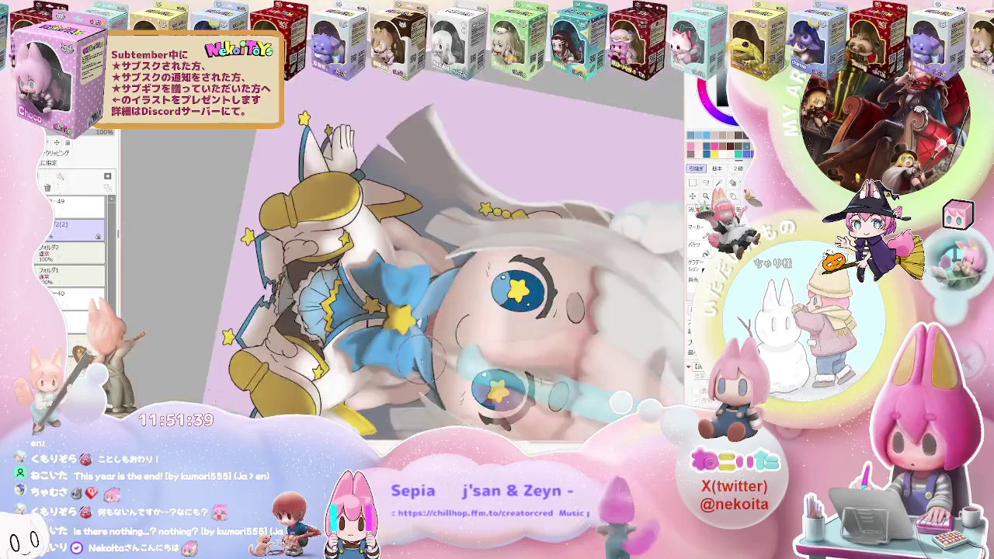
scroll(422, 338, down, 1)
scroll(435, 339, down, 1)
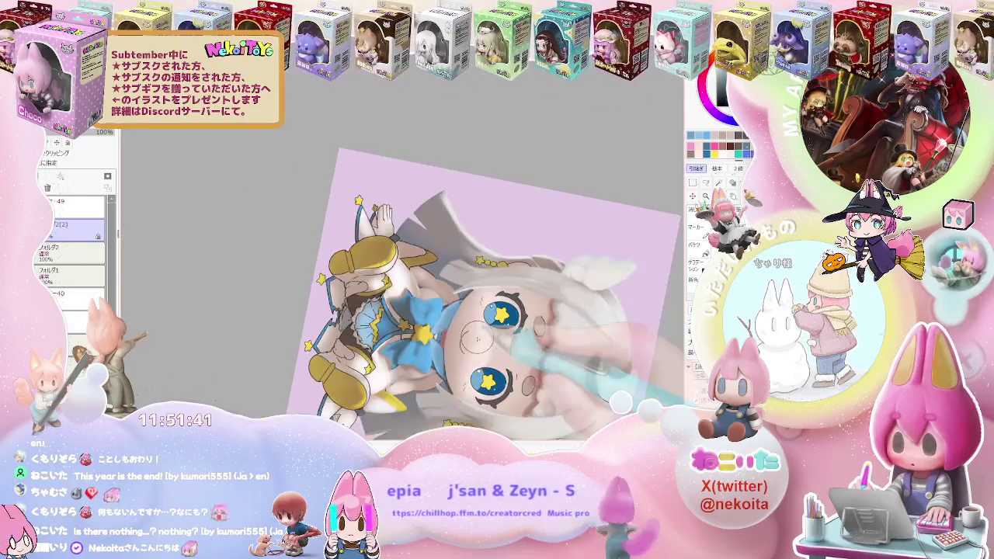
scroll(466, 339, down, 1)
scroll(596, 327, down, 1)
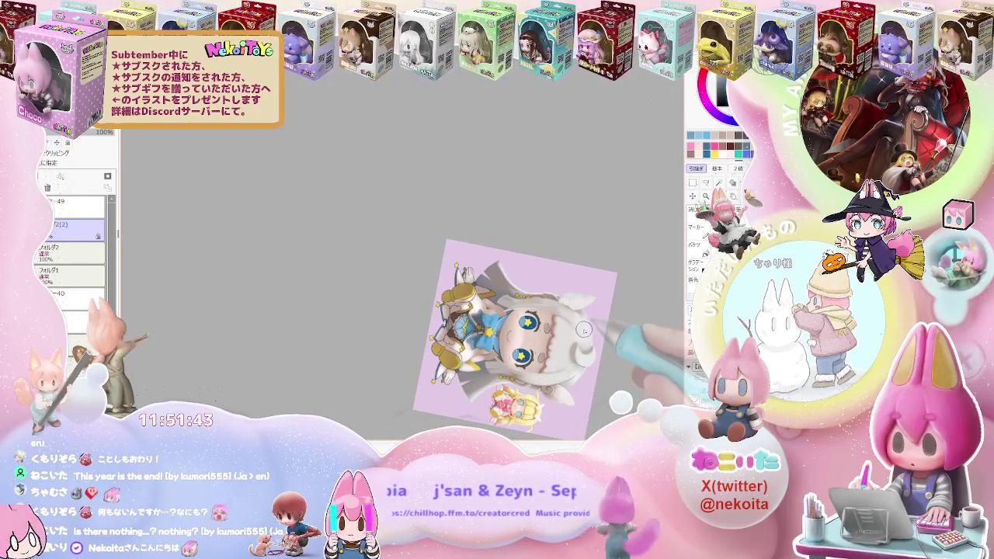
scroll(584, 330, up, 2)
scroll(575, 322, up, 1)
scroll(528, 296, up, 2)
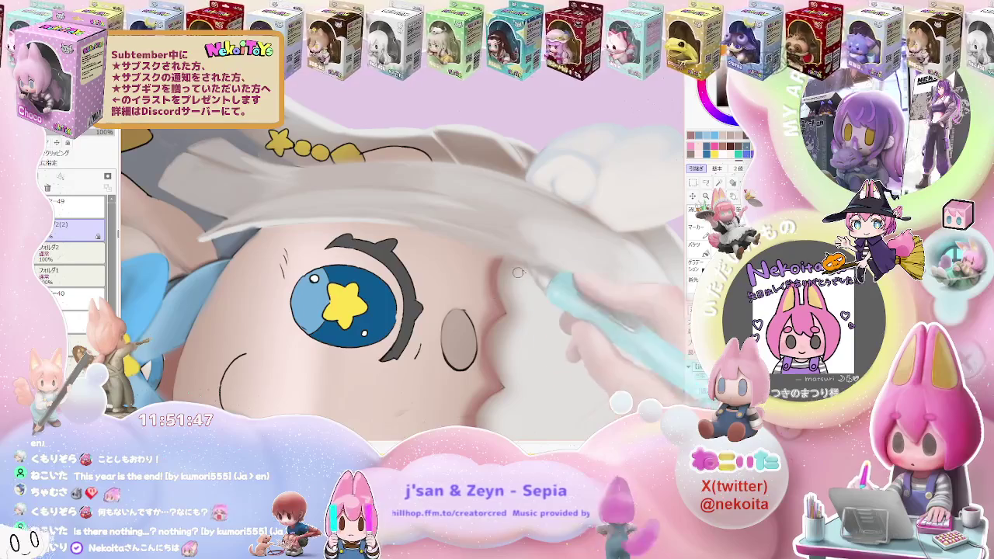
Step: Set the brush size to 26 and zoom the view in and out over the drawing
key(bracketleft)
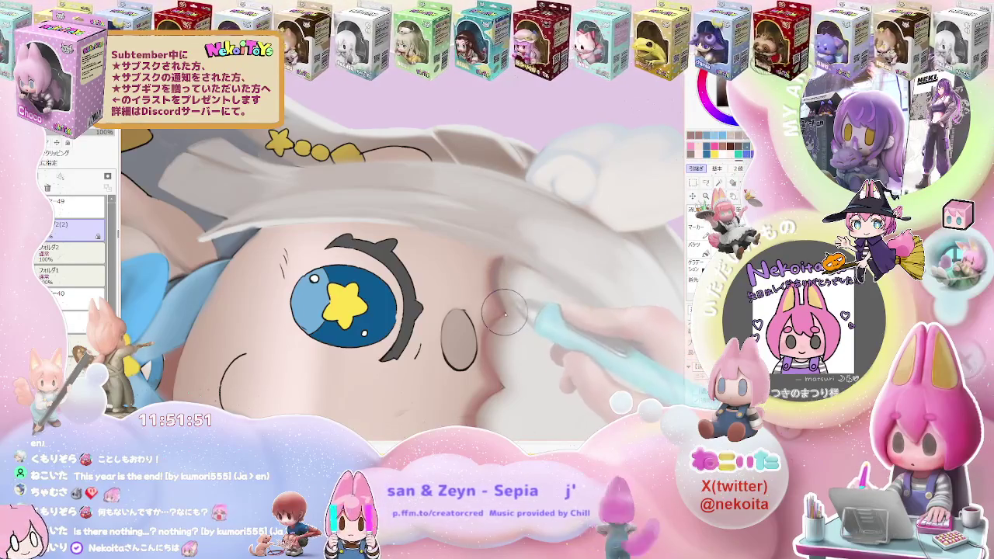
scroll(505, 317, down, 2)
scroll(505, 317, down, 2)
scroll(505, 316, down, 2)
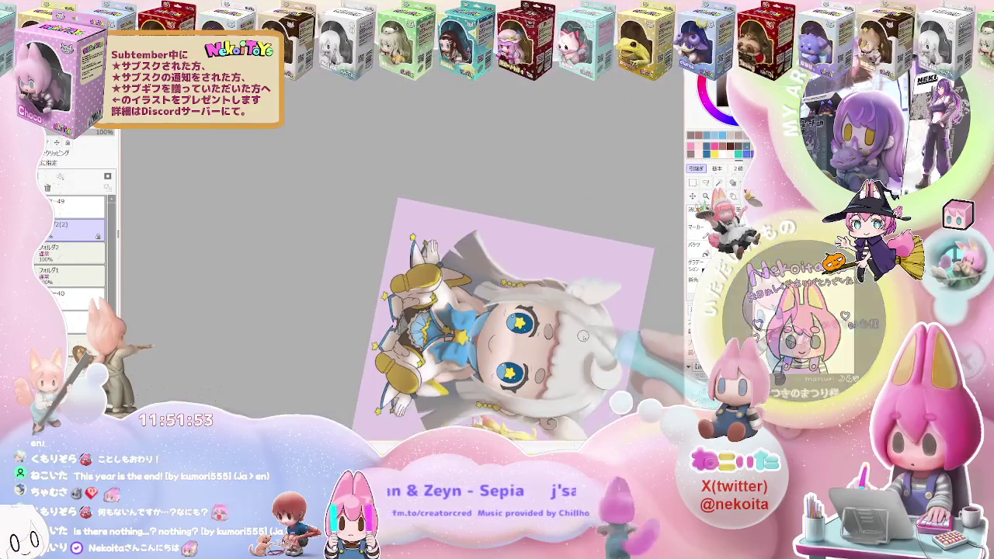
scroll(544, 318, up, 2)
scroll(481, 295, up, 2)
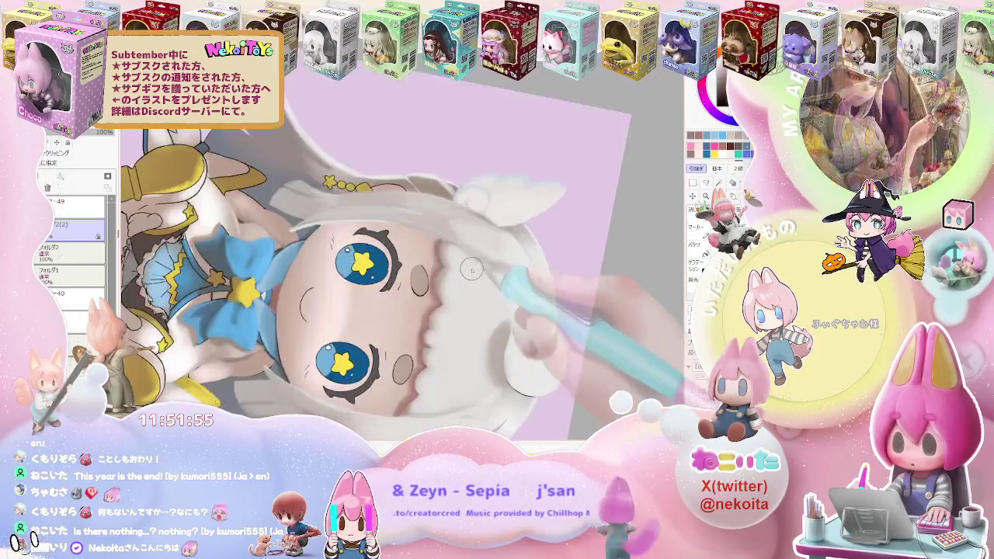
scroll(434, 280, up, 2)
scroll(420, 274, up, 1)
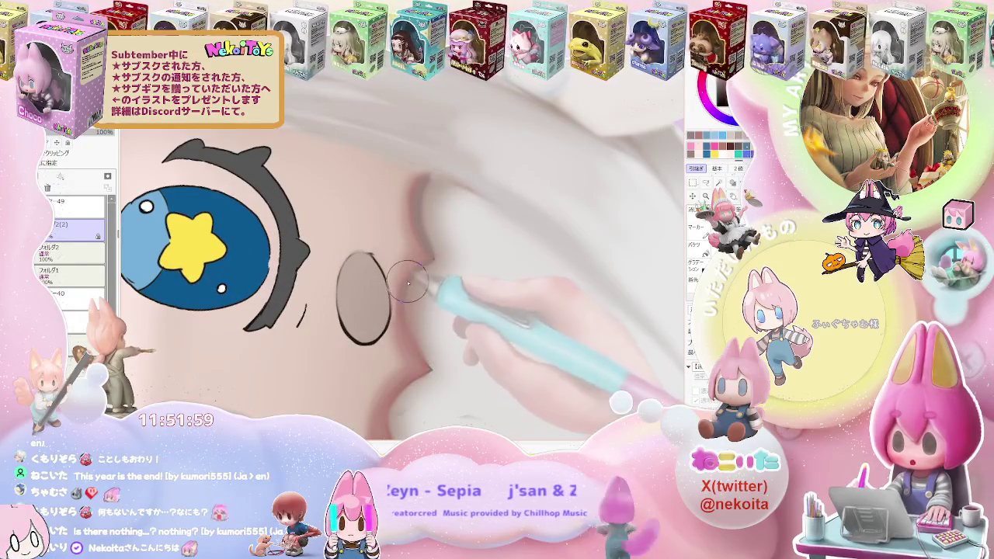
Step: Zoom out to show the whole chibi illustration and tilt the canvas view the opposite way
scroll(429, 369, down, 2)
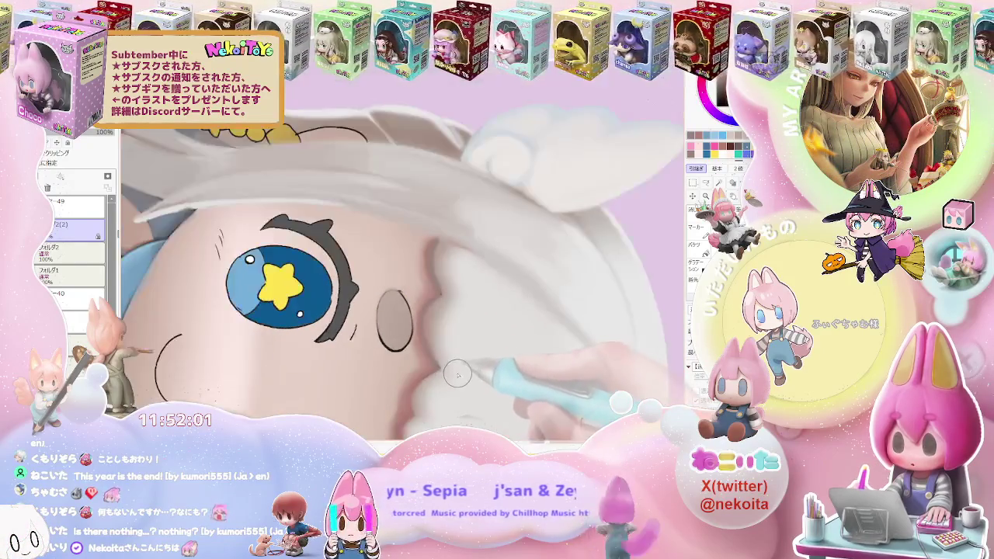
scroll(424, 349, down, 1)
scroll(414, 305, up, 3)
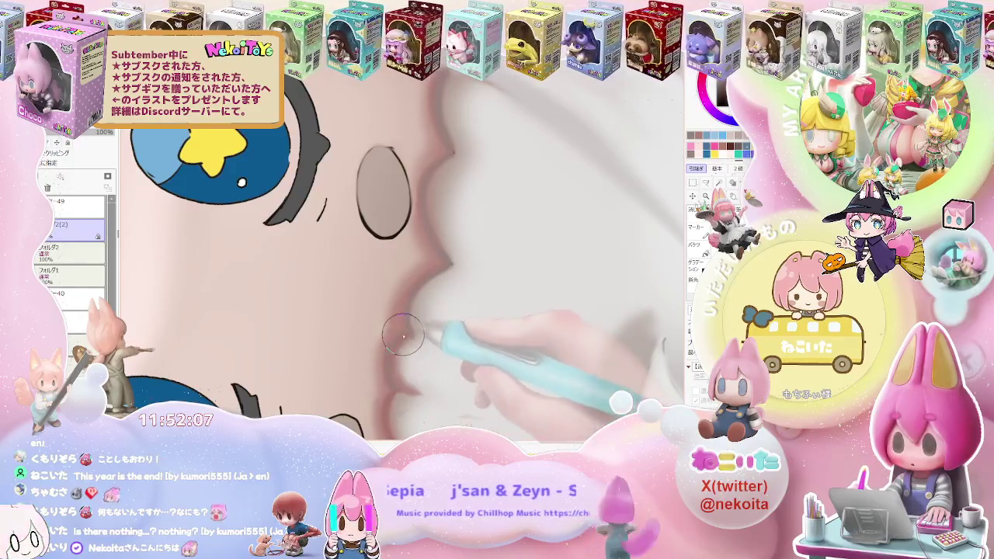
scroll(401, 394, down, 3)
scroll(466, 365, down, 2)
scroll(510, 345, down, 2)
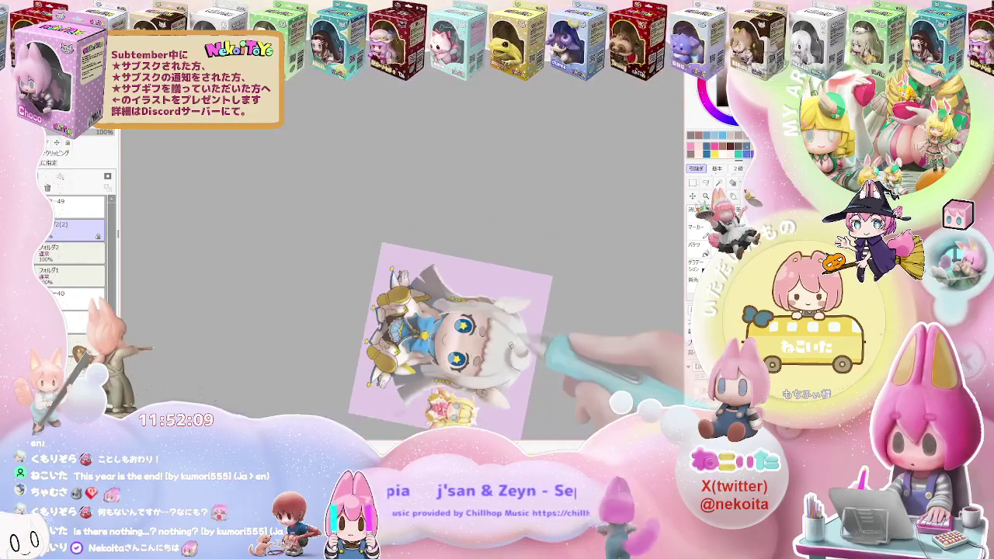
scroll(482, 279, up, 2)
scroll(455, 260, up, 2)
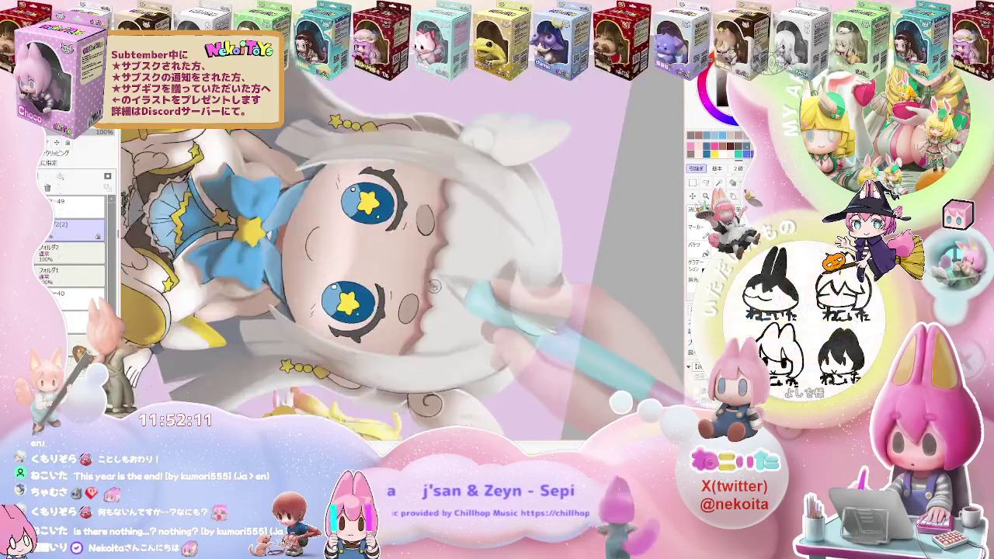
scroll(435, 280, up, 2)
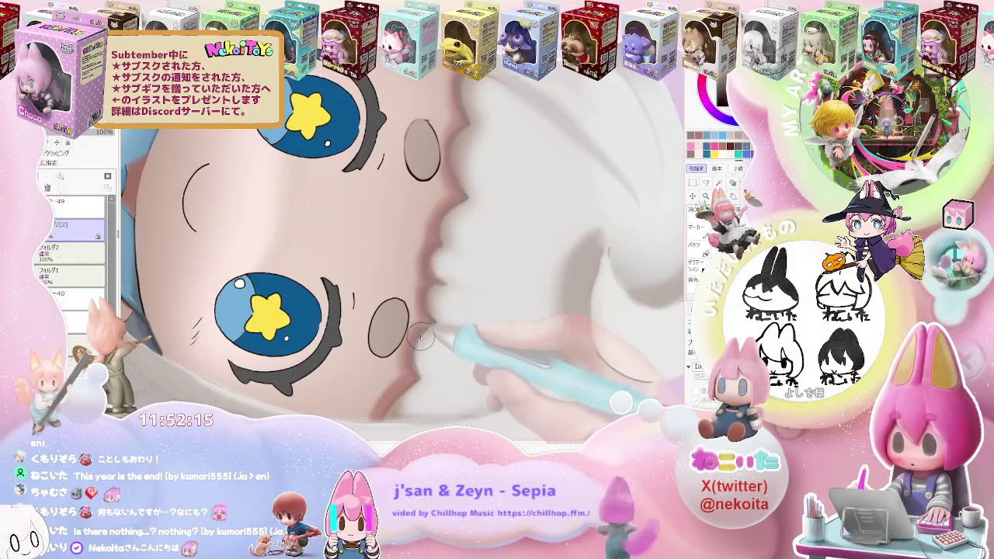
scroll(433, 324, down, 1)
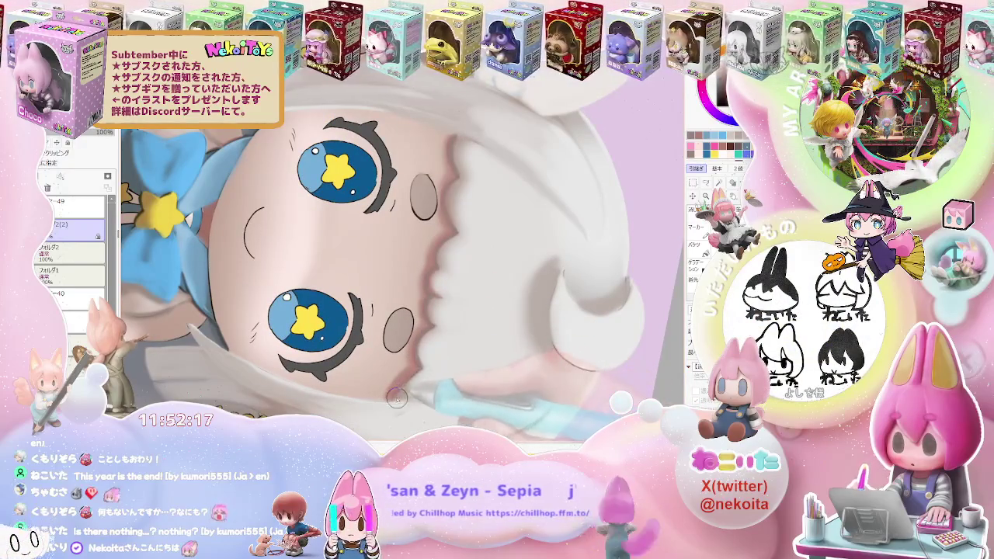
scroll(444, 356, down, 3)
scroll(444, 355, down, 1)
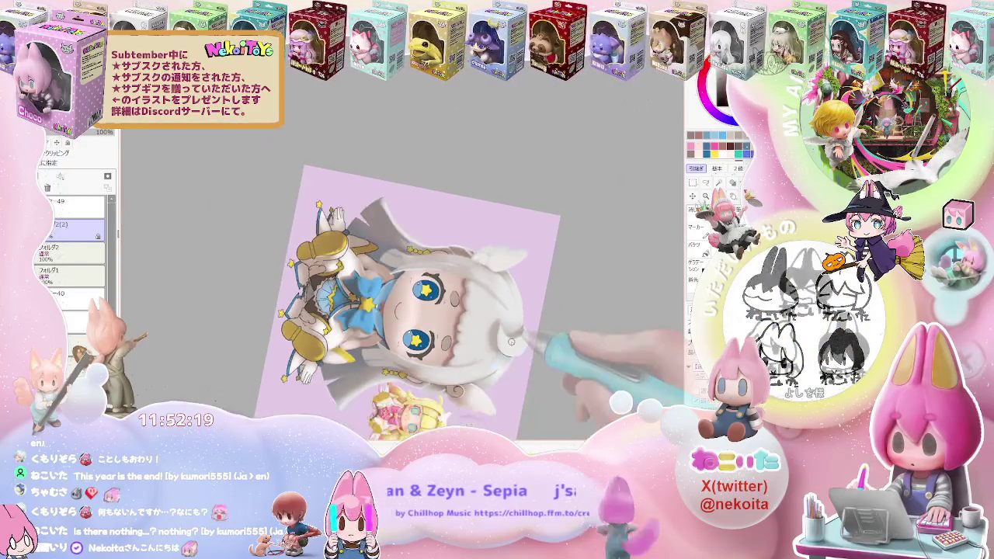
scroll(466, 349, down, 1)
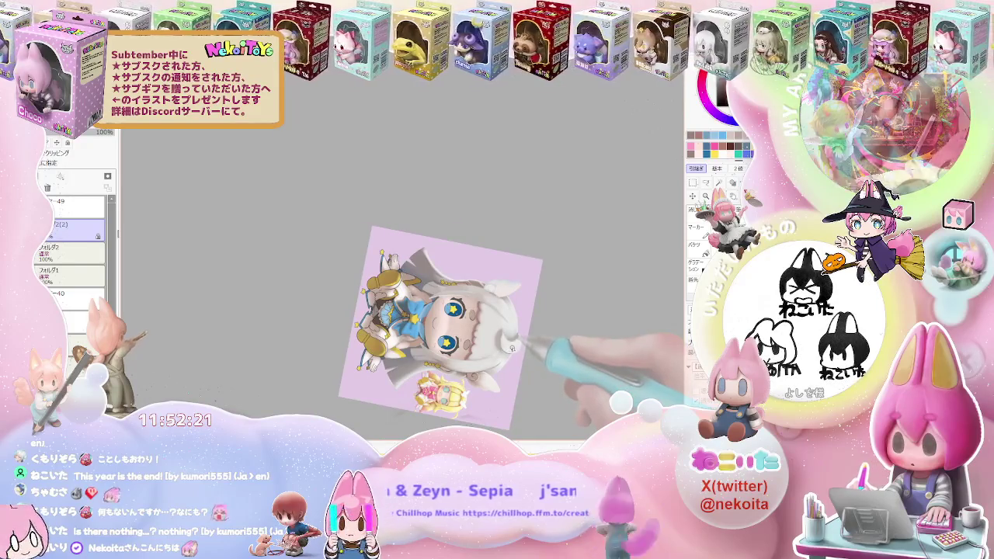
key(Delete)
scroll(424, 274, up, 2)
scroll(424, 273, up, 2)
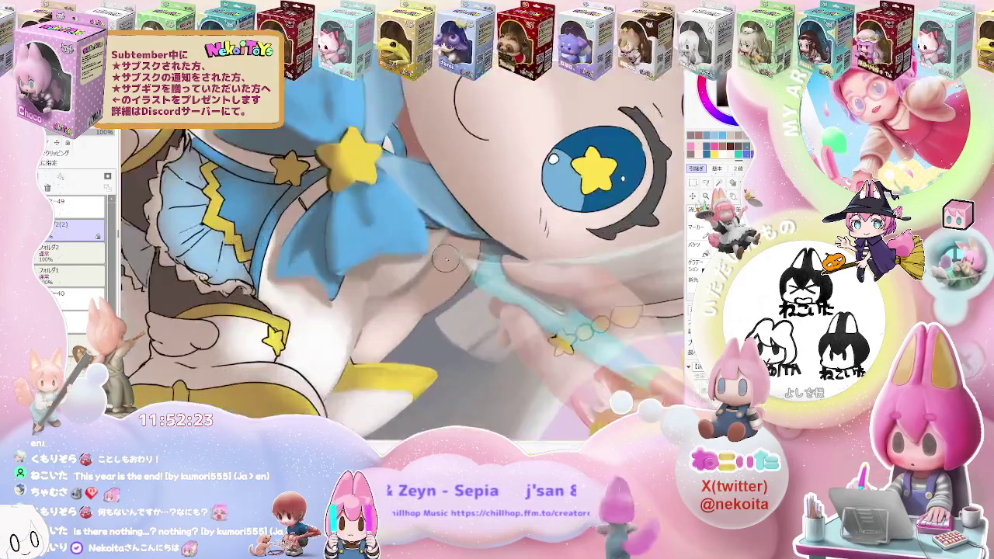
scroll(424, 273, up, 2)
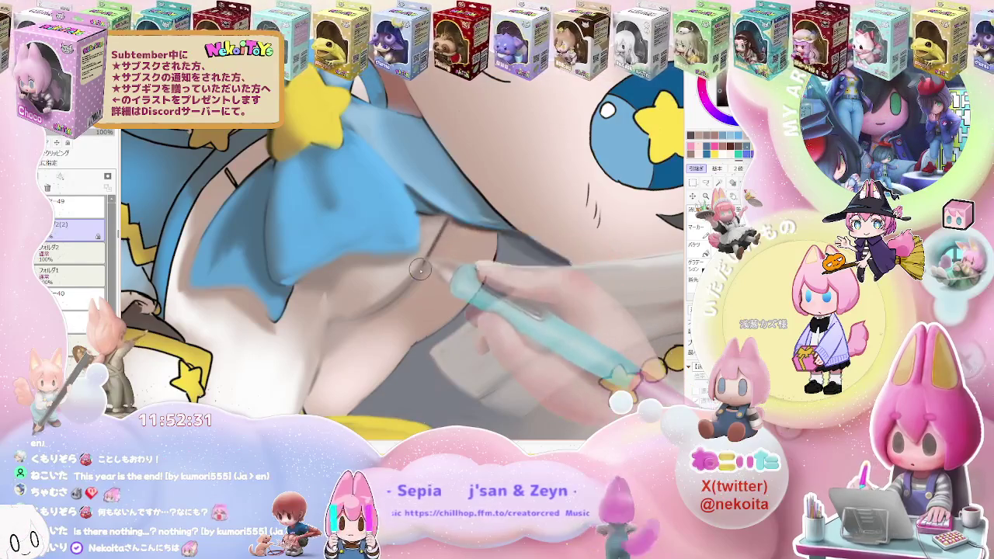
scroll(449, 223, down, 6)
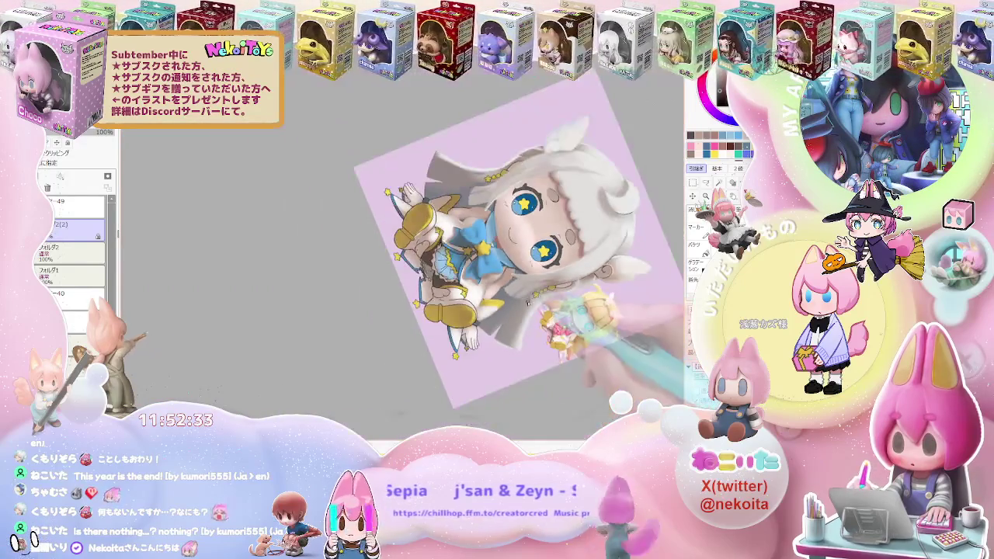
scroll(497, 307, up, 8)
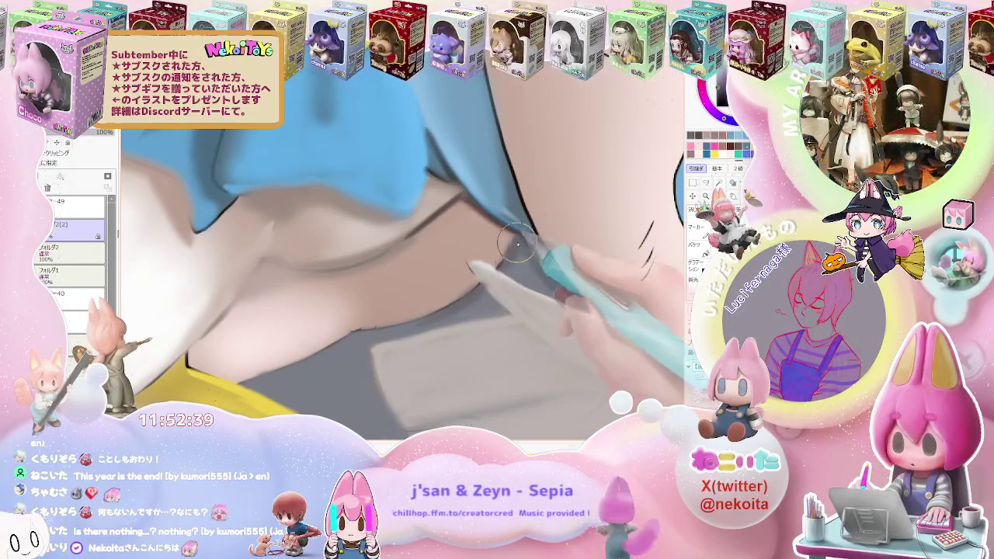
scroll(541, 272, down, 2)
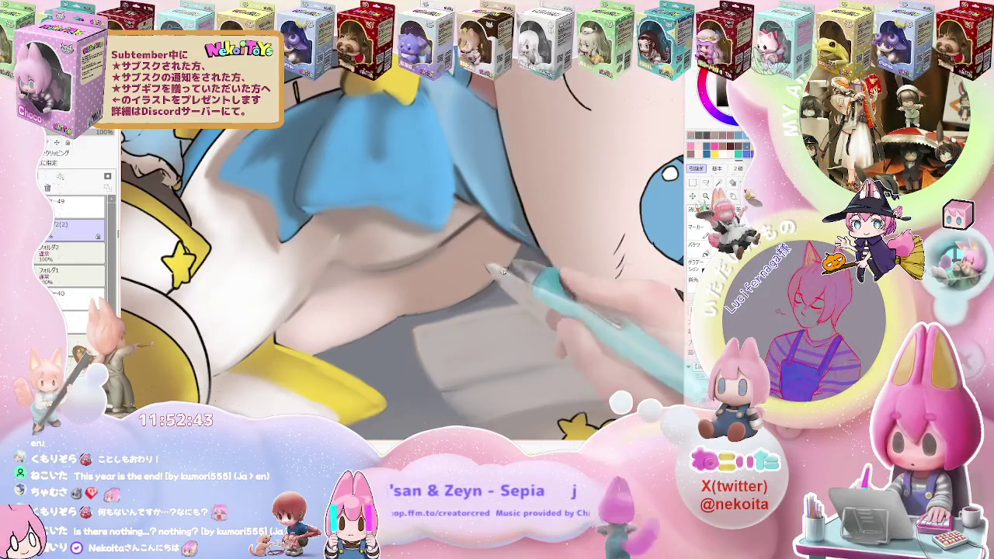
scroll(508, 264, down, 2)
scroll(508, 264, down, 2)
scroll(544, 295, down, 2)
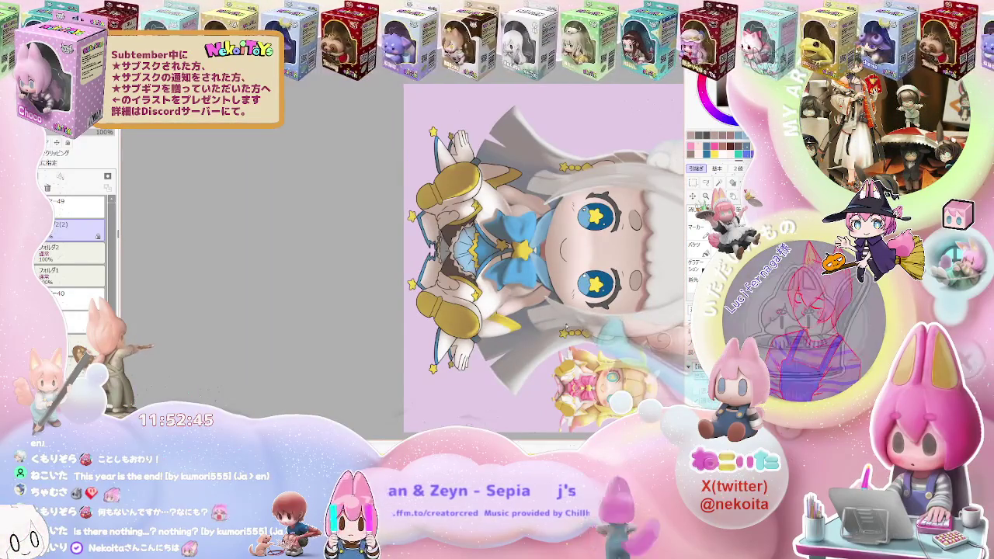
scroll(544, 295, up, 2)
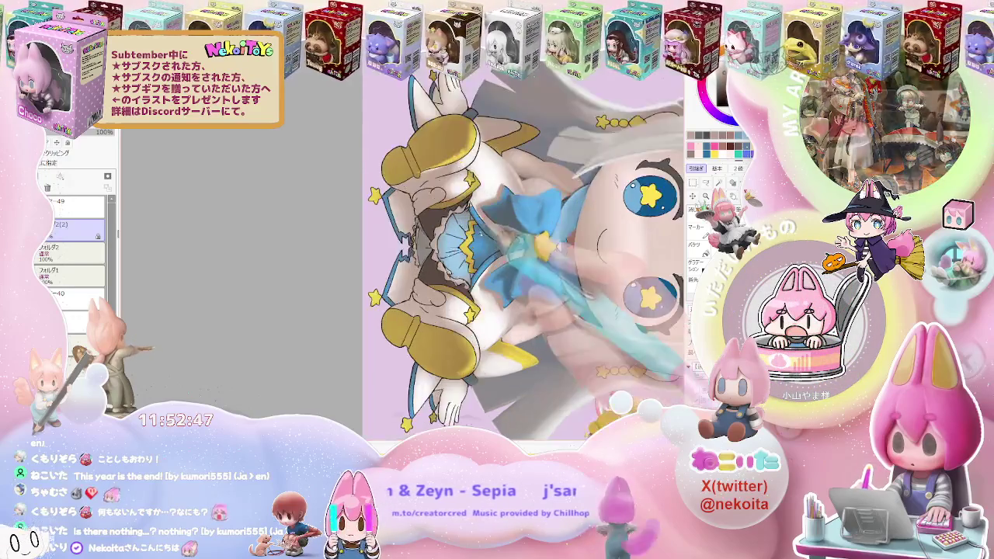
scroll(481, 264, up, 2)
scroll(454, 247, up, 2)
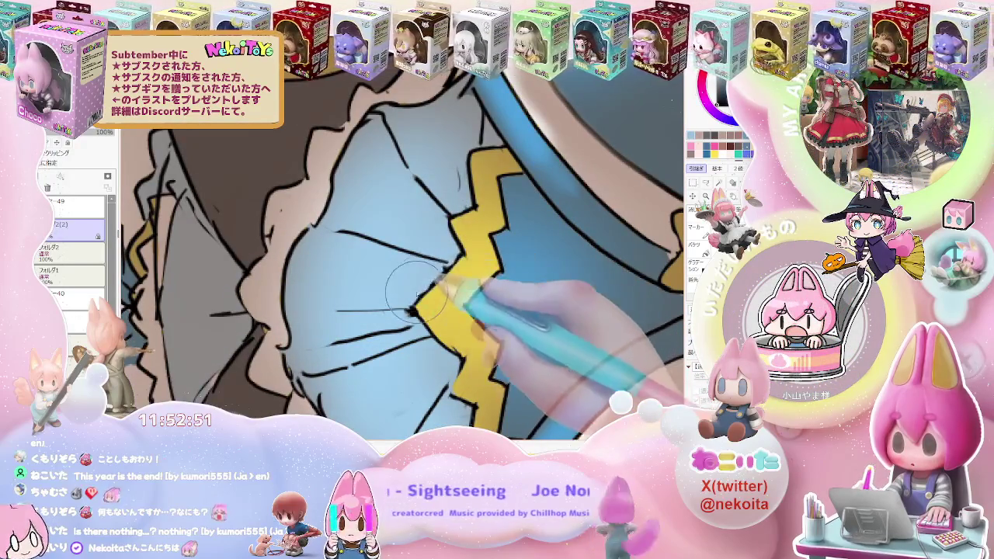
Step: Shade the skirt's blue edge and beside its yellow zigzag trim, then zoom out and turn the view upright
drag(415, 307, 450, 258)
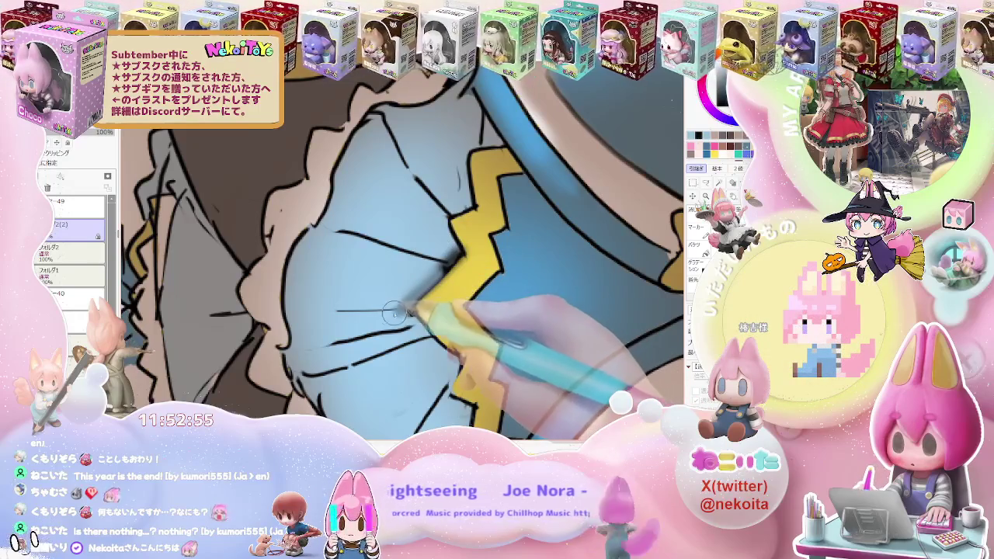
mouse_move(396, 312)
mouse_down()
mouse_move(451, 333)
mouse_move(437, 306)
mouse_up()
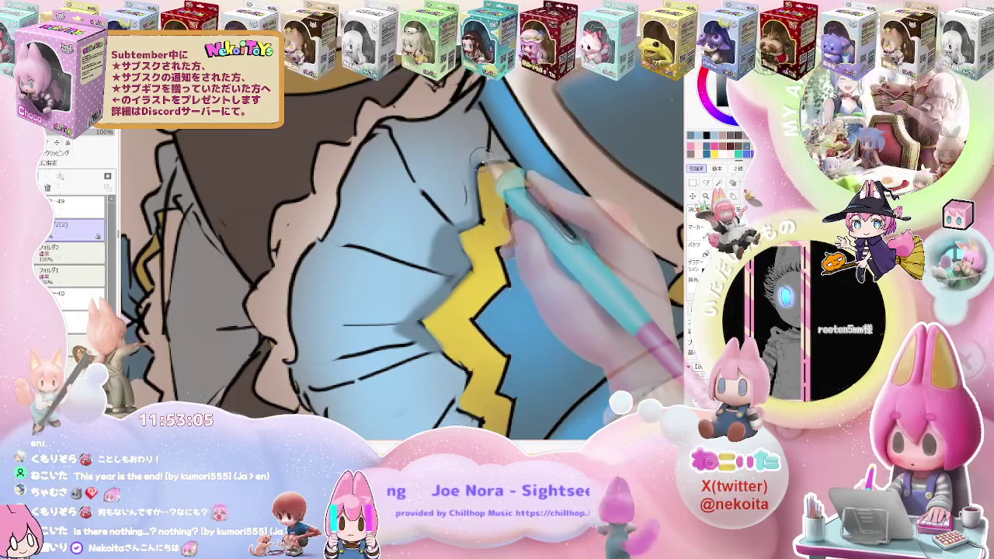
scroll(491, 136, down, 1)
scroll(491, 136, down, 1)
scroll(491, 136, down, 1)
drag(548, 285, 405, 350)
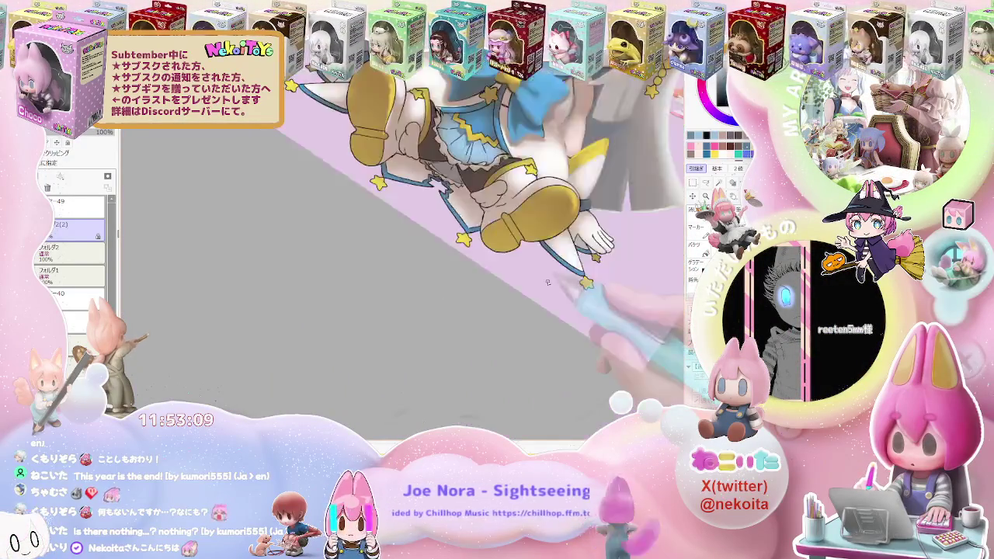
scroll(406, 349, up, 2)
scroll(406, 350, up, 2)
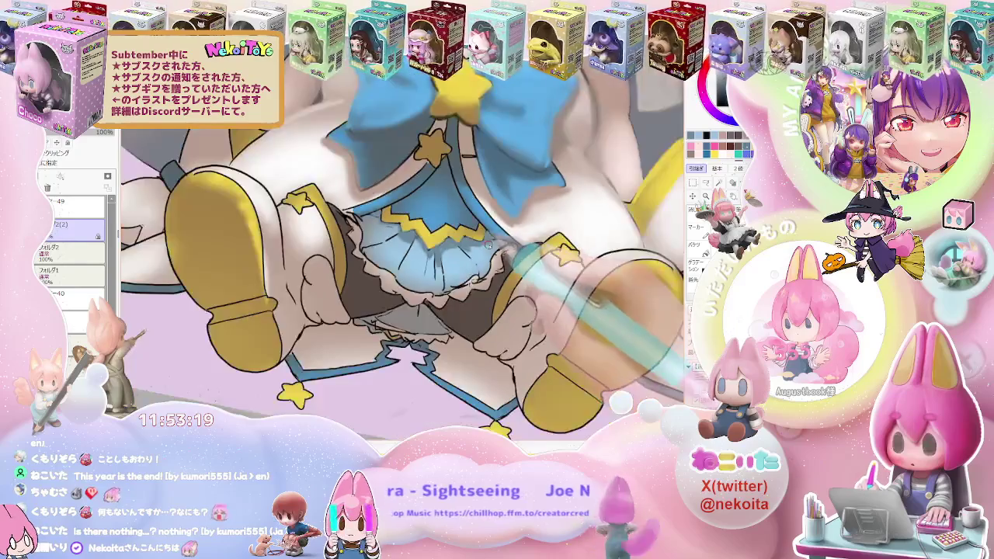
scroll(490, 239, down, 2)
scroll(489, 240, down, 2)
scroll(489, 239, down, 1)
key(Delete)
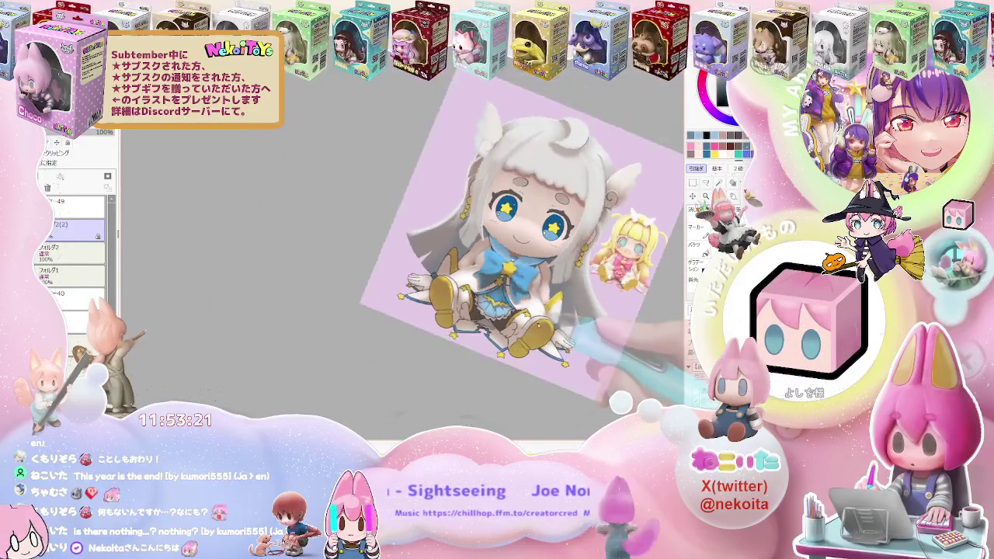
key(Delete)
scroll(463, 336, up, 1)
scroll(463, 336, up, 2)
scroll(463, 336, up, 1)
scroll(420, 311, up, 1)
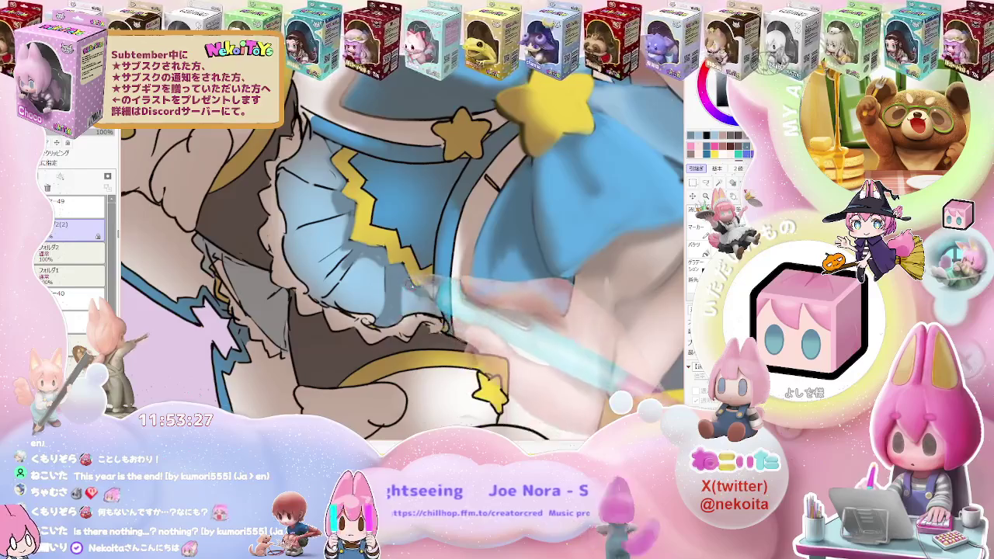
scroll(419, 311, down, 2)
scroll(420, 311, down, 2)
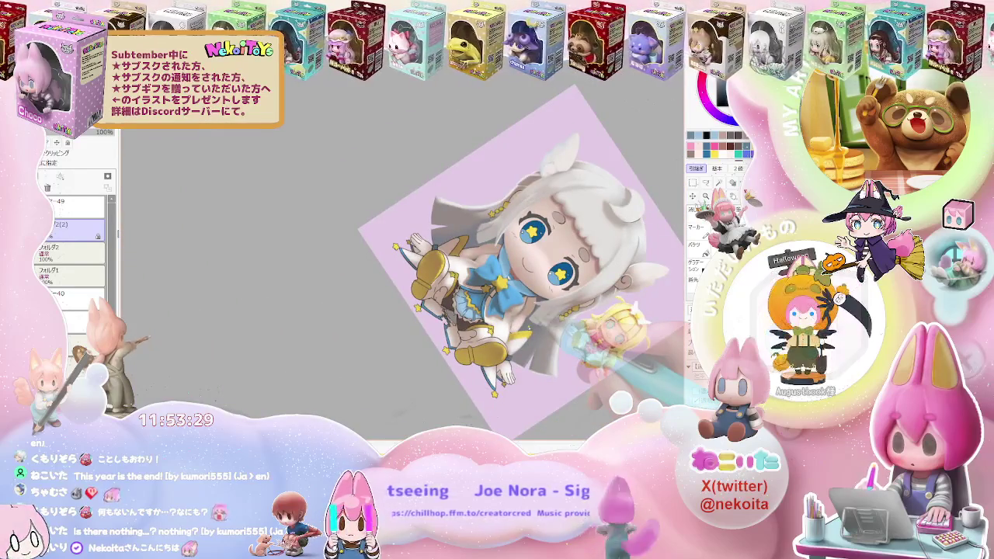
scroll(466, 349, up, 1)
scroll(466, 349, up, 1)
scroll(466, 349, up, 1)
scroll(477, 258, up, 2)
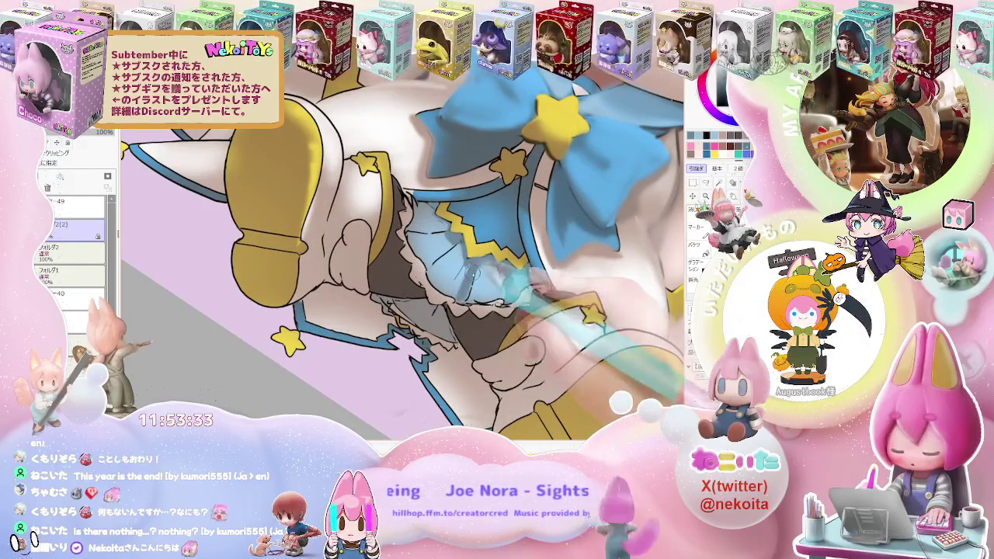
scroll(481, 274, down, 1)
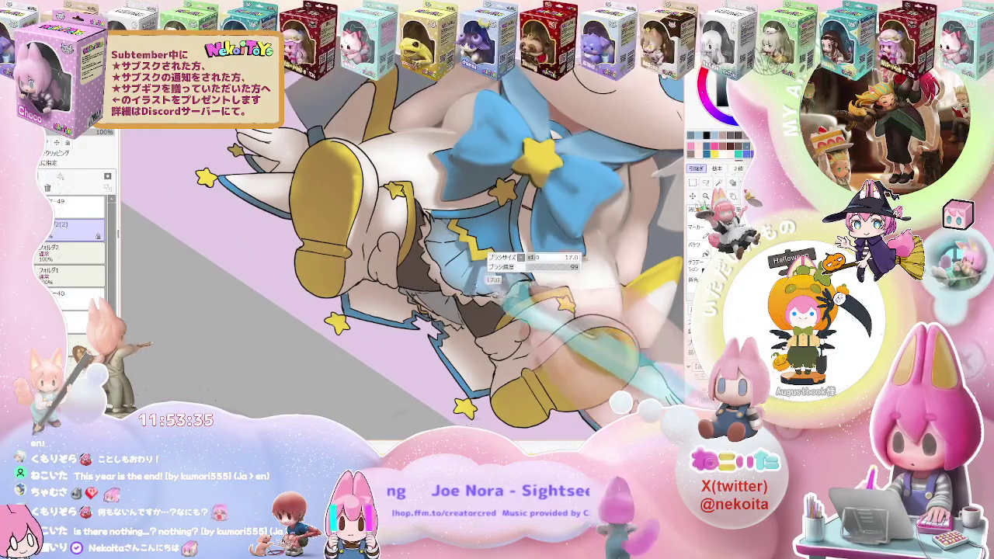
scroll(497, 291, up, 1)
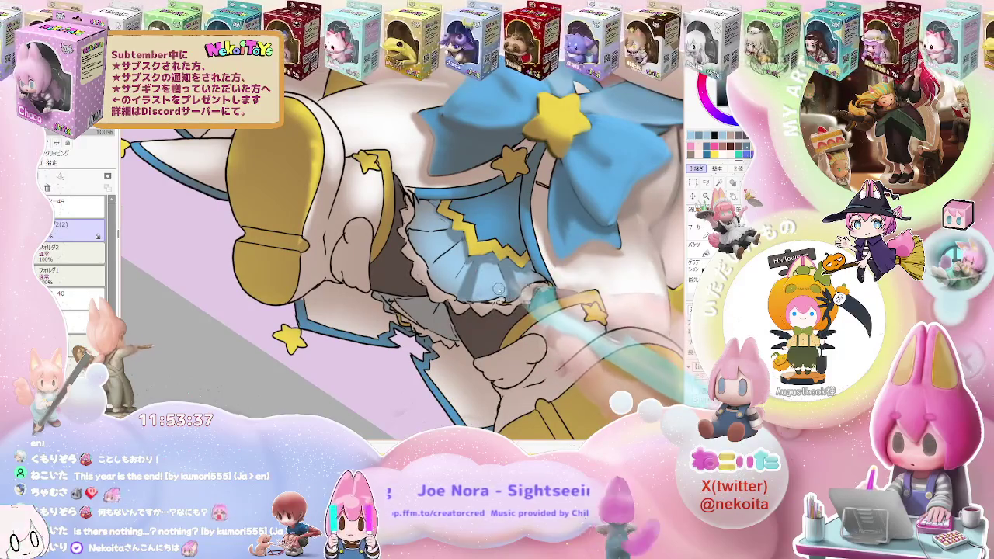
scroll(493, 295, up, 1)
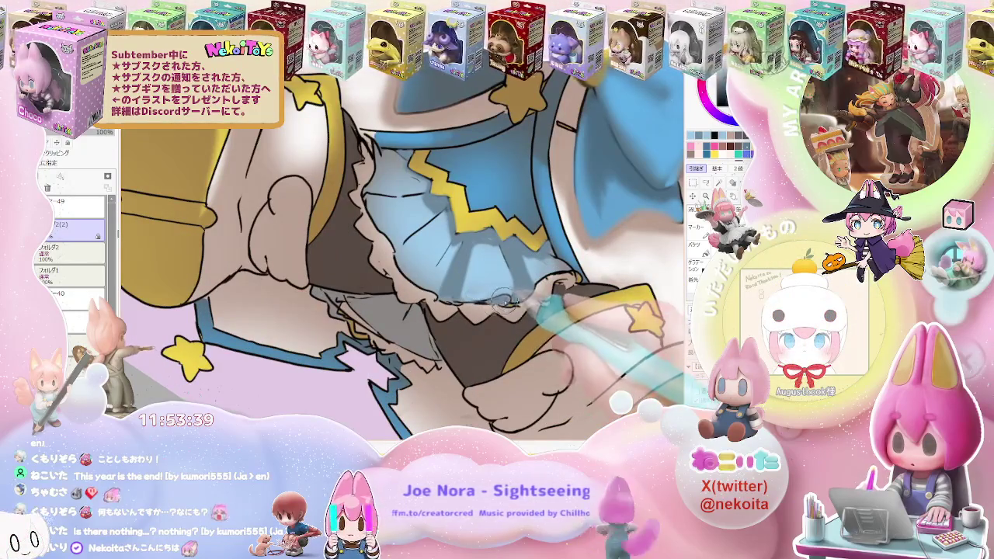
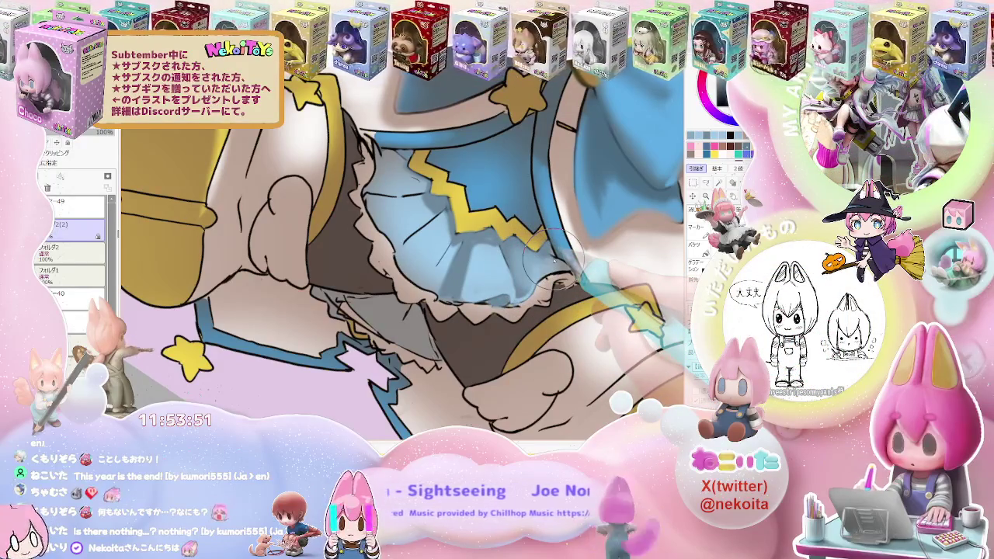
Step: Paint soft shading onto the frilly blue skirt, zooming in and out around the boots
scroll(553, 264, down, 5)
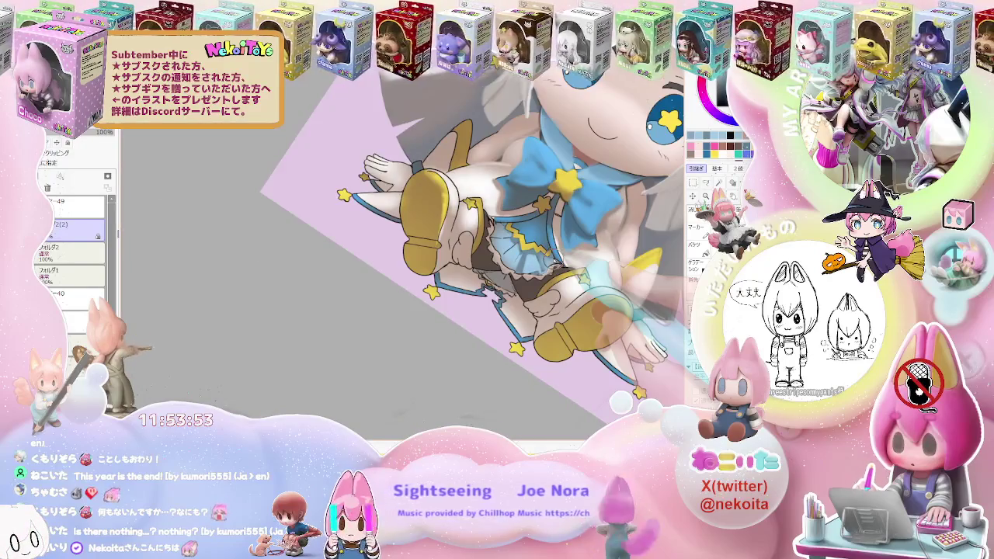
scroll(509, 260, up, 3)
scroll(509, 260, up, 2)
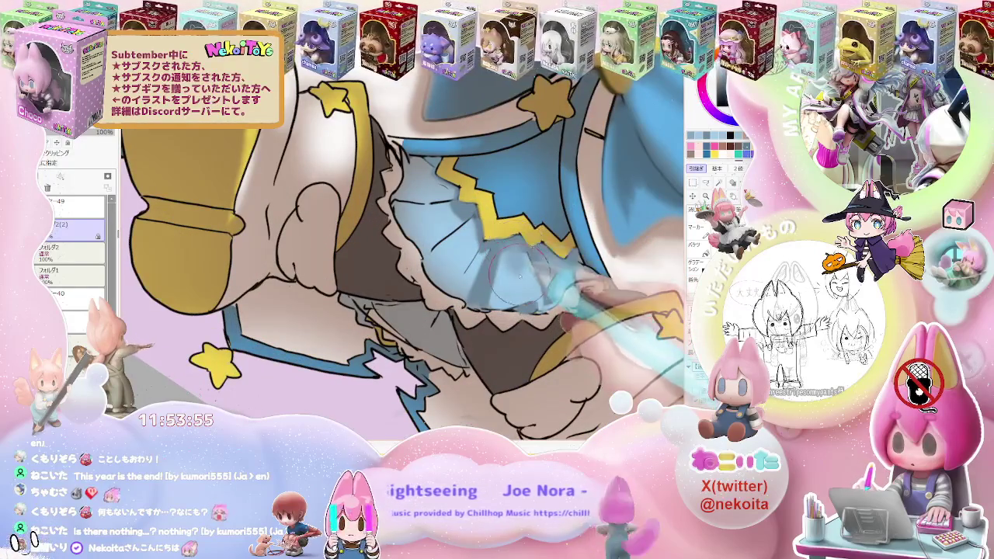
scroll(513, 276, down, 1)
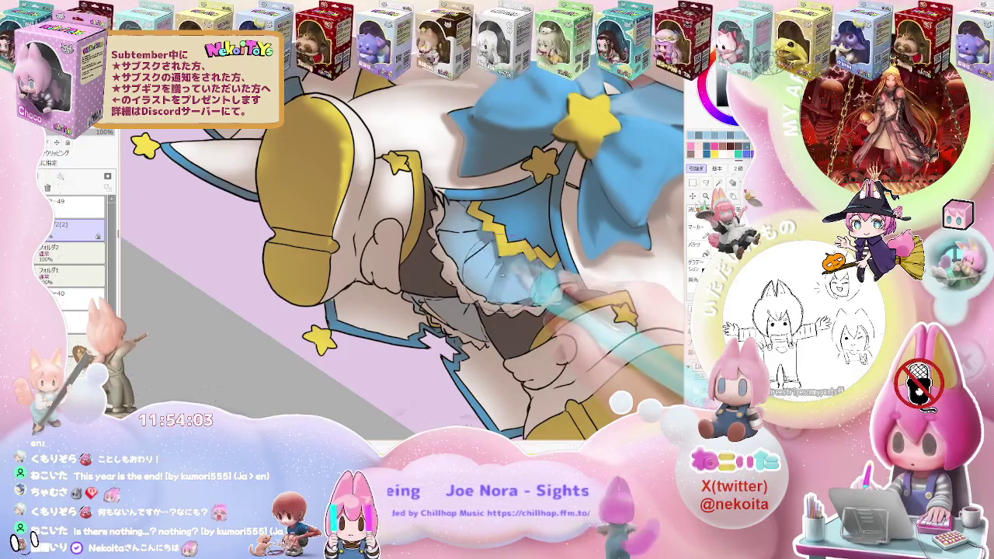
scroll(501, 276, down, 1)
scroll(544, 281, down, 1)
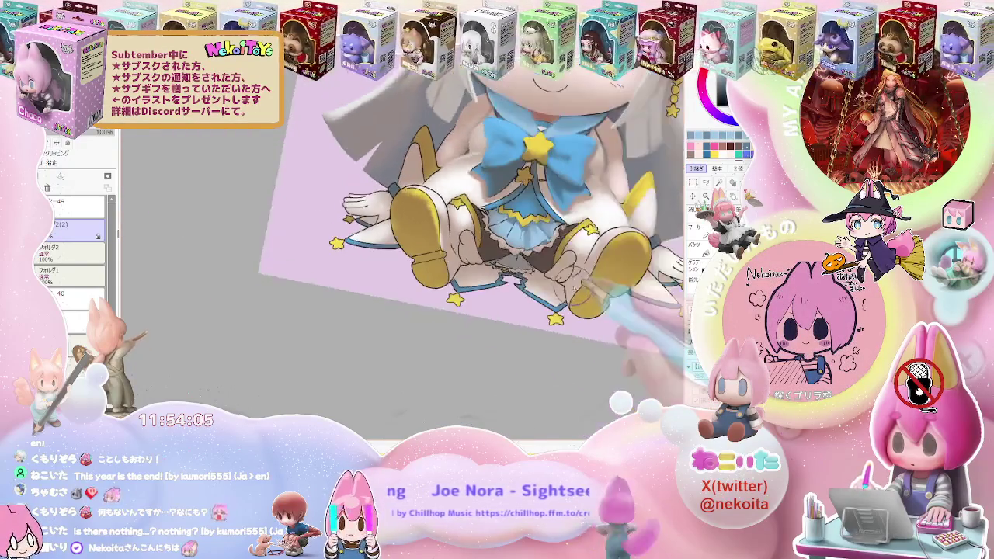
scroll(577, 287, up, 1)
scroll(544, 249, up, 1)
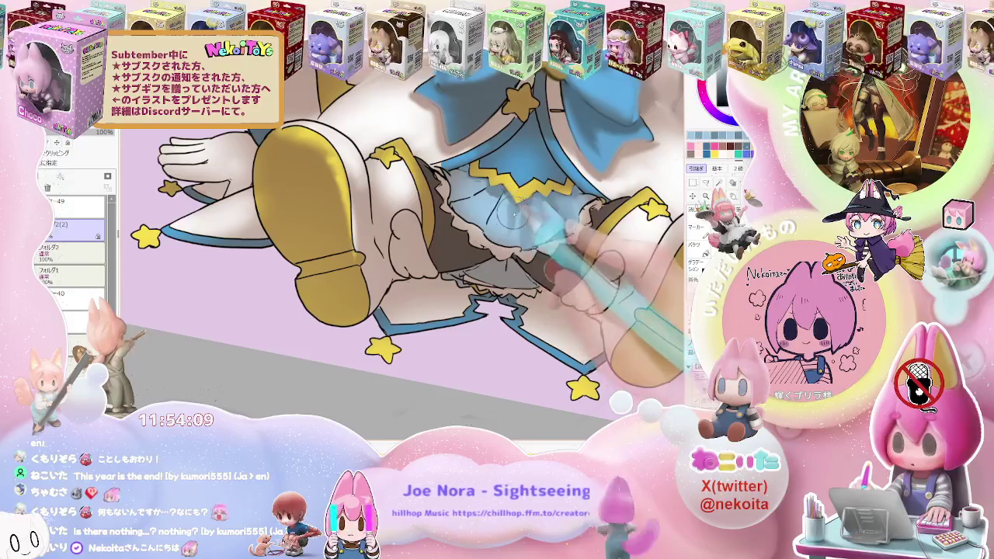
Step: Straighten the view, reframe on the bow and legs, and shade the lace between the yellow boots
key(ctrl+minus)
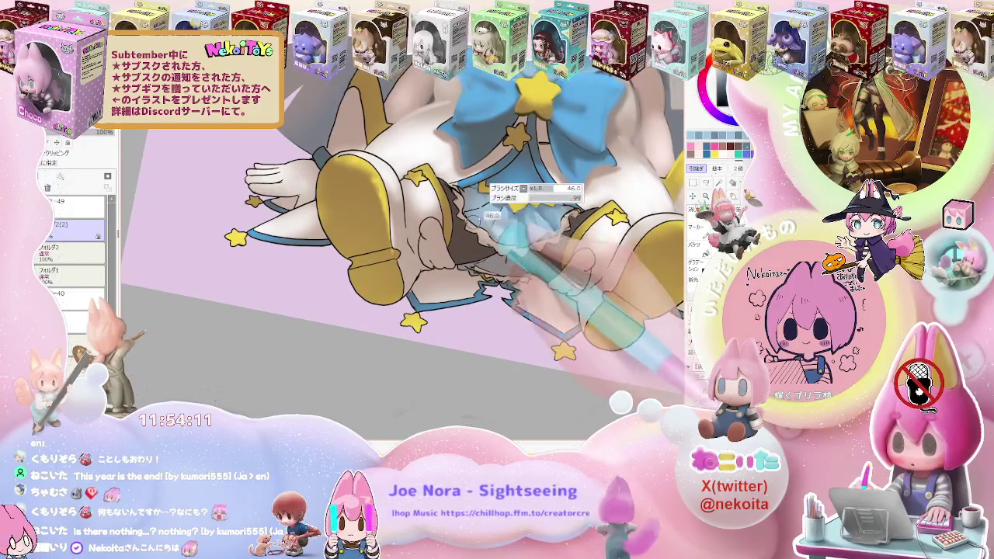
key(ctrl+plus)
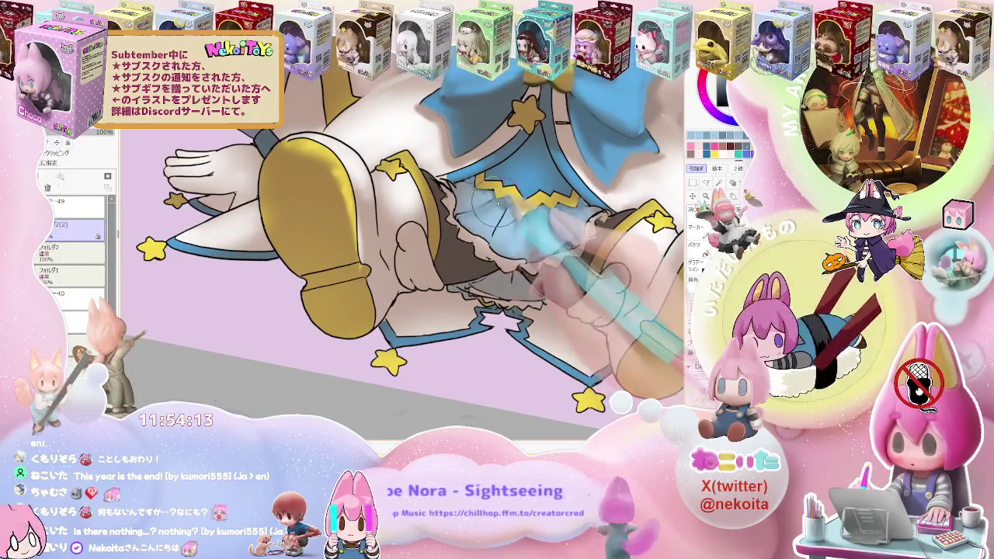
key(ctrl+minus)
key(ctrl+minus)
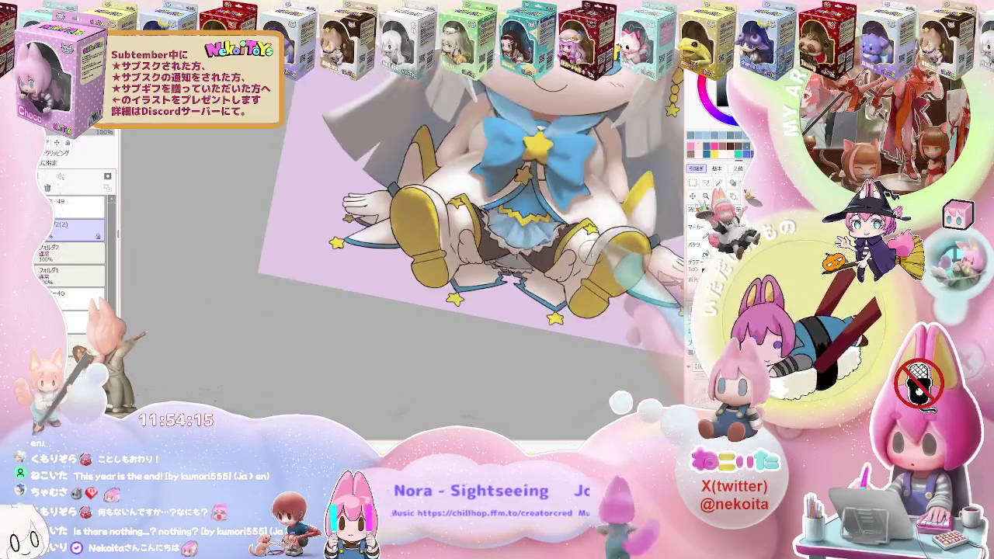
key(ctrl+minus)
key(Delete)
drag(613, 278, 559, 295)
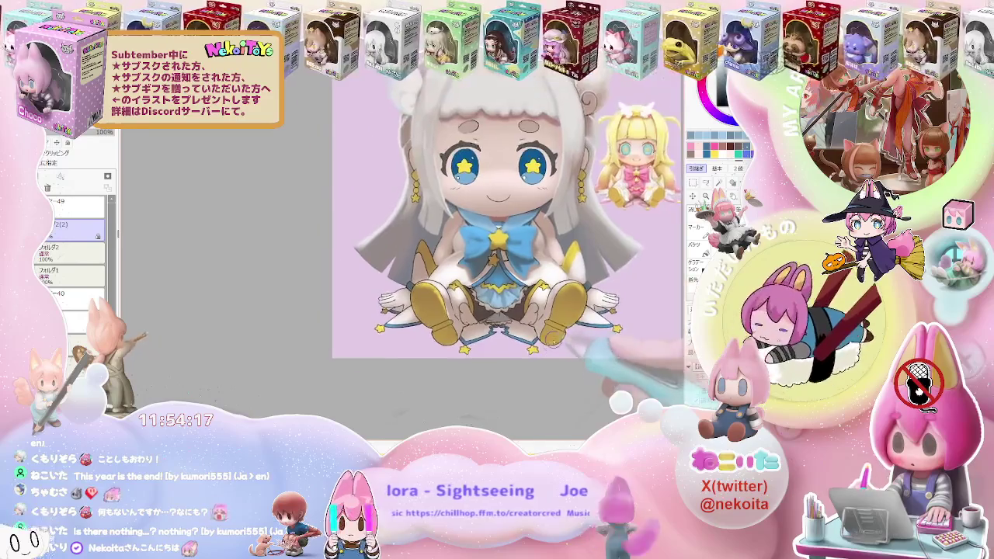
scroll(487, 278, up, 1)
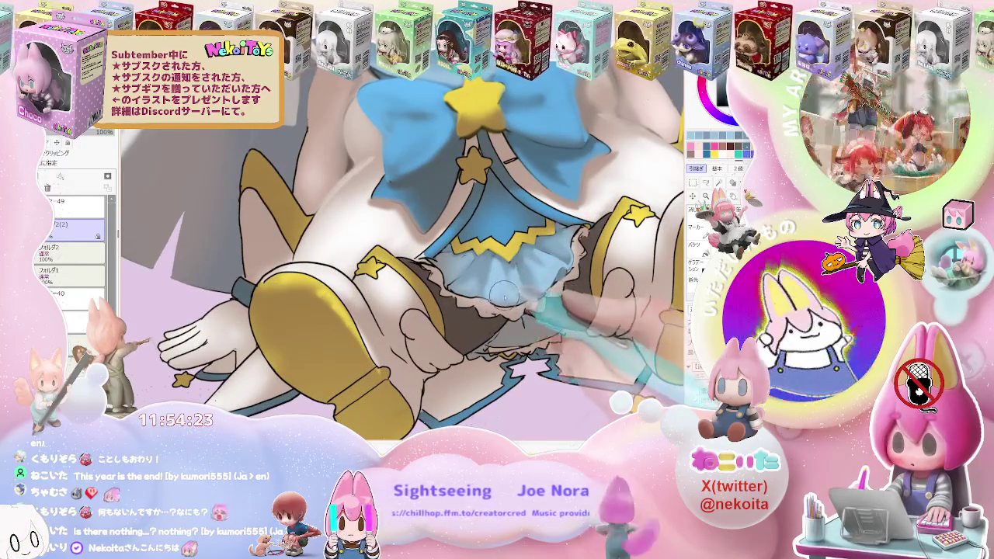
scroll(490, 290, down, 1)
scroll(490, 290, down, 1)
scroll(528, 279, down, 2)
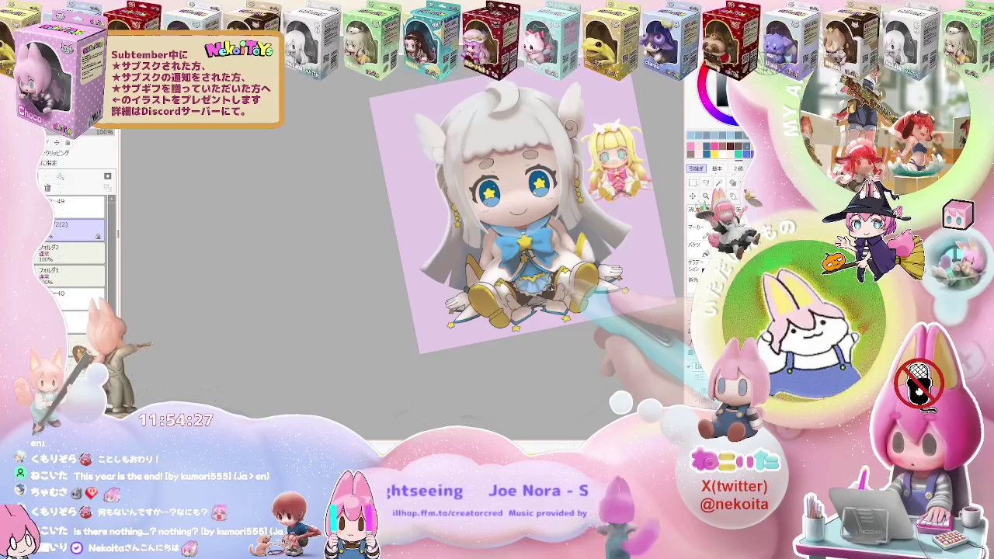
Step: Brush grey shadows along the lower edge of the lace petticoat beneath the skirt
scroll(543, 286, up, 2)
scroll(543, 286, up, 2)
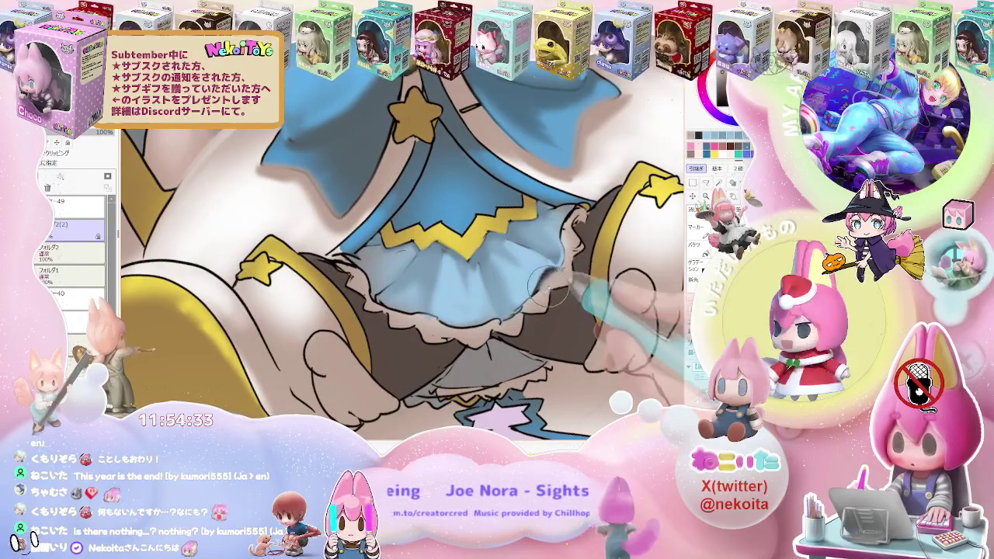
scroll(552, 269, down, 4)
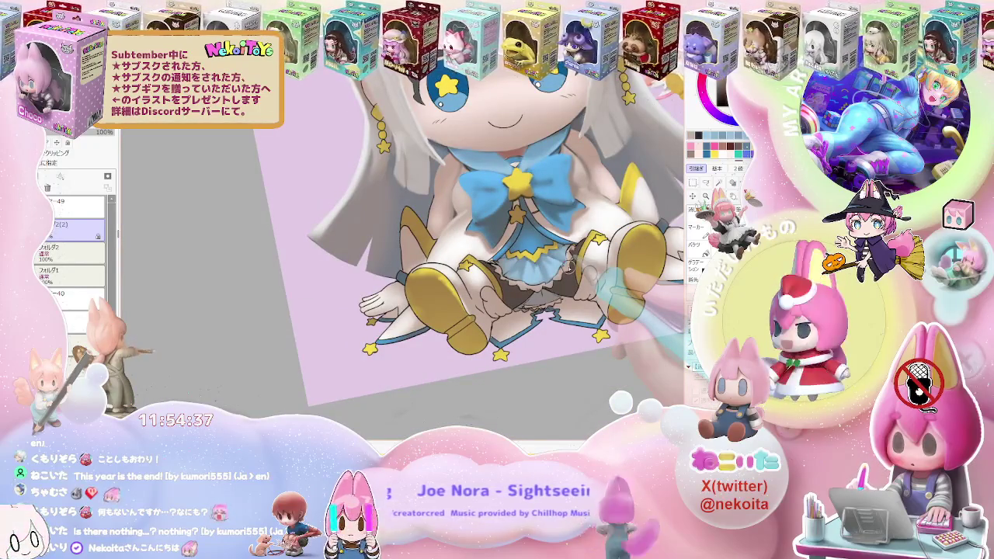
scroll(570, 265, down, 2)
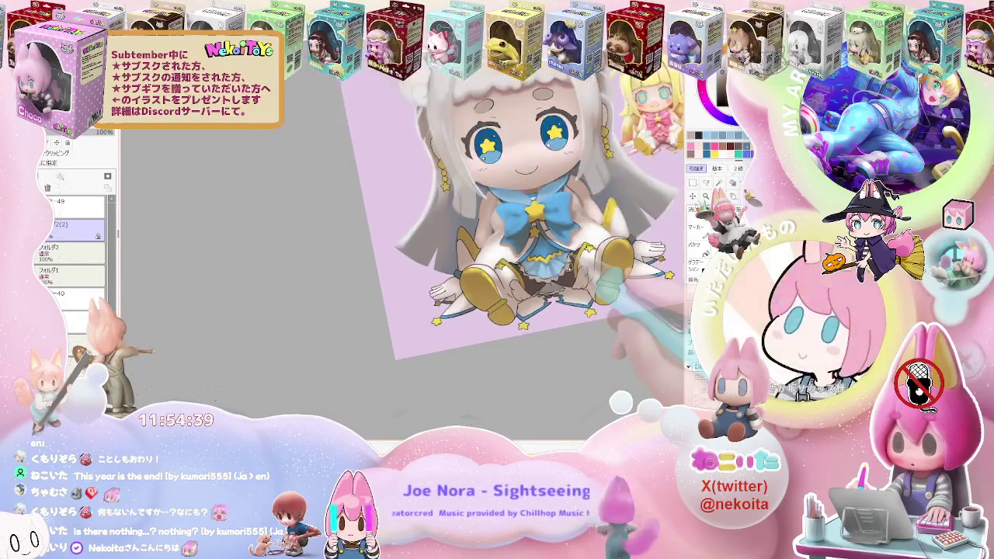
scroll(565, 267, up, 2)
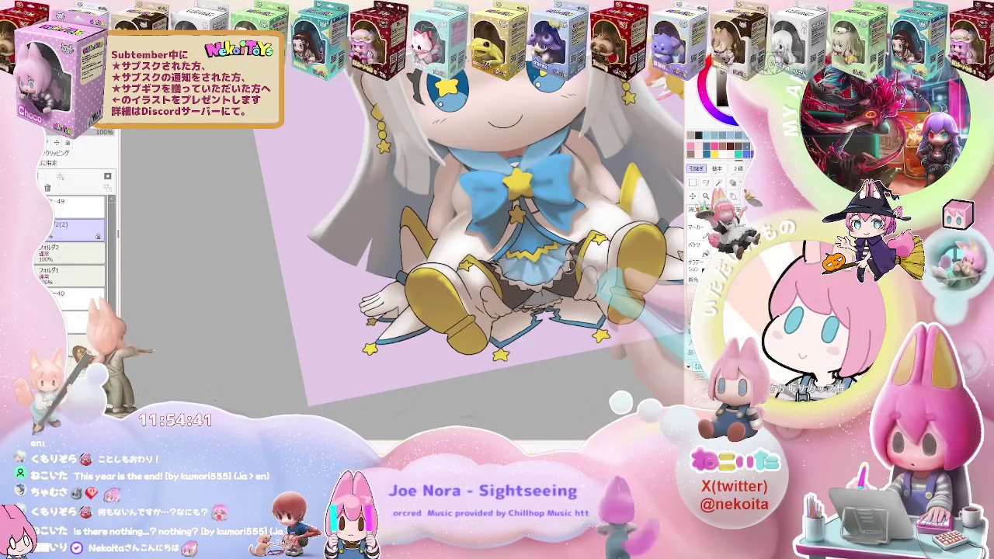
scroll(568, 268, up, 2)
scroll(568, 268, up, 2)
scroll(568, 268, up, 1)
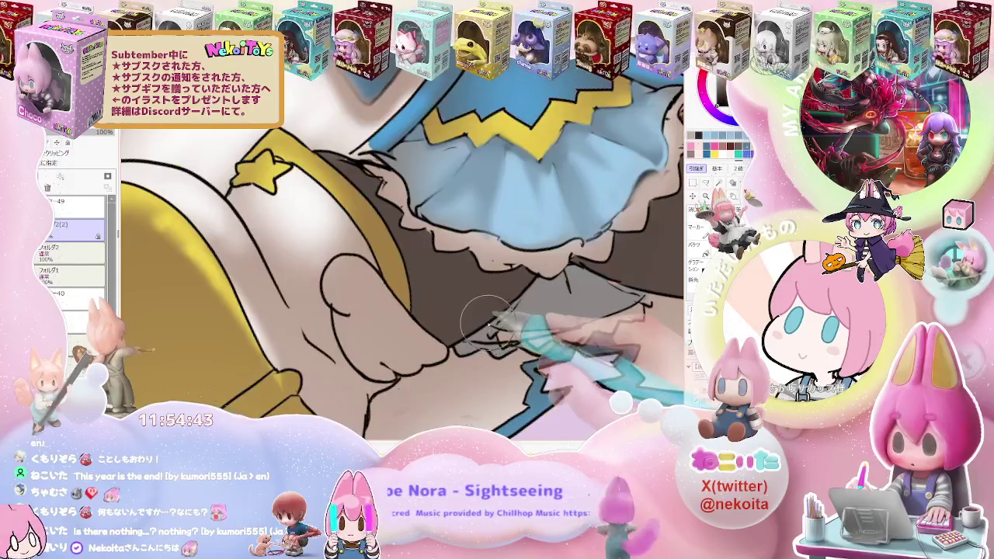
scroll(538, 284, down, 1)
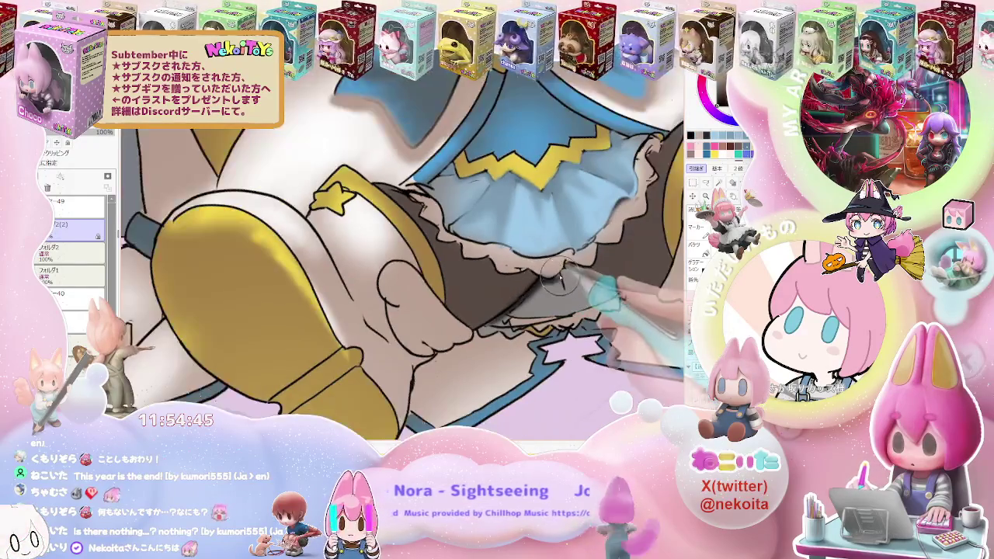
scroll(566, 275, down, 2)
scroll(590, 287, down, 1)
scroll(614, 299, down, 1)
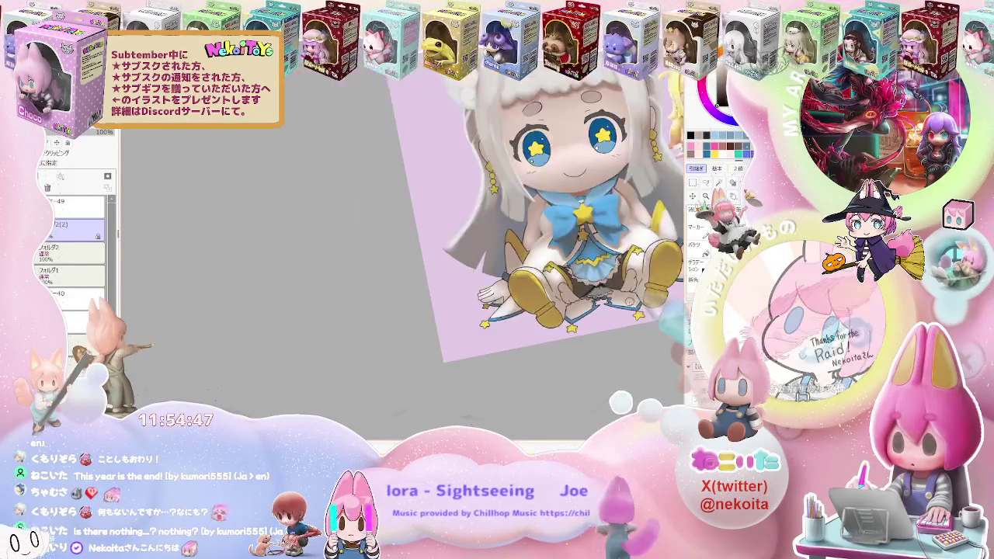
Step: Finish the petticoat shadows, then reset the canvas rotation upright and zoom back in
scroll(629, 304, up, 1)
scroll(613, 306, up, 1)
scroll(575, 310, up, 1)
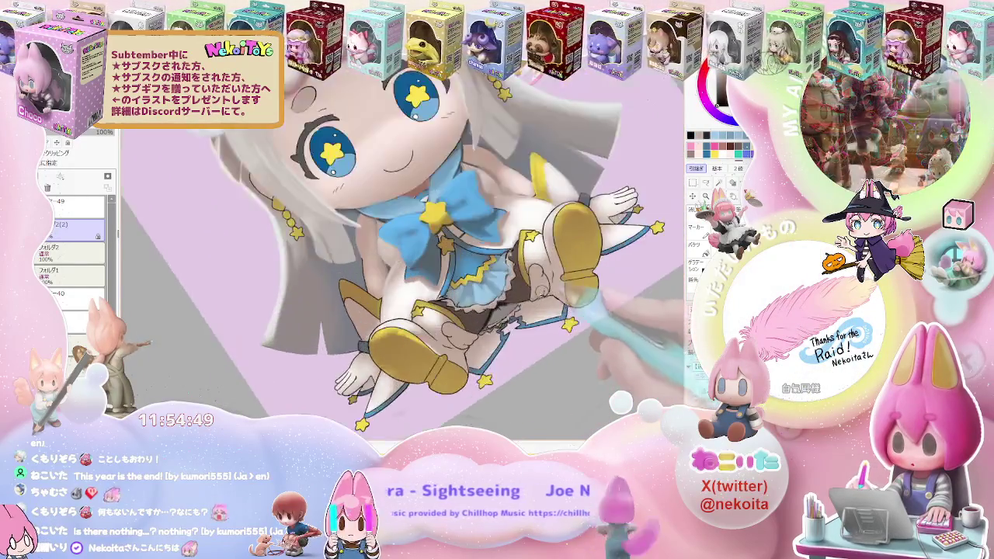
scroll(528, 314, up, 2)
scroll(477, 334, up, 2)
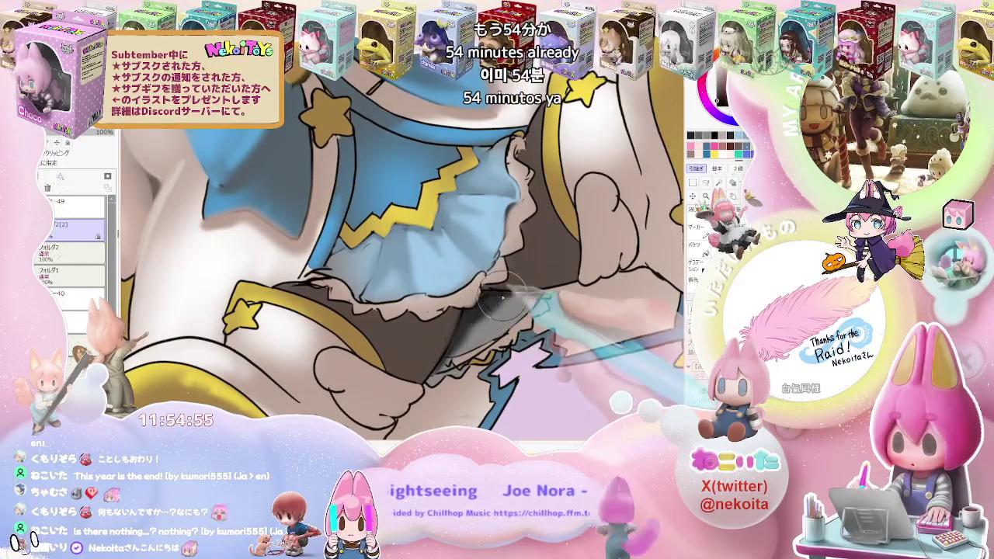
scroll(497, 299, down, 3)
scroll(497, 299, down, 2)
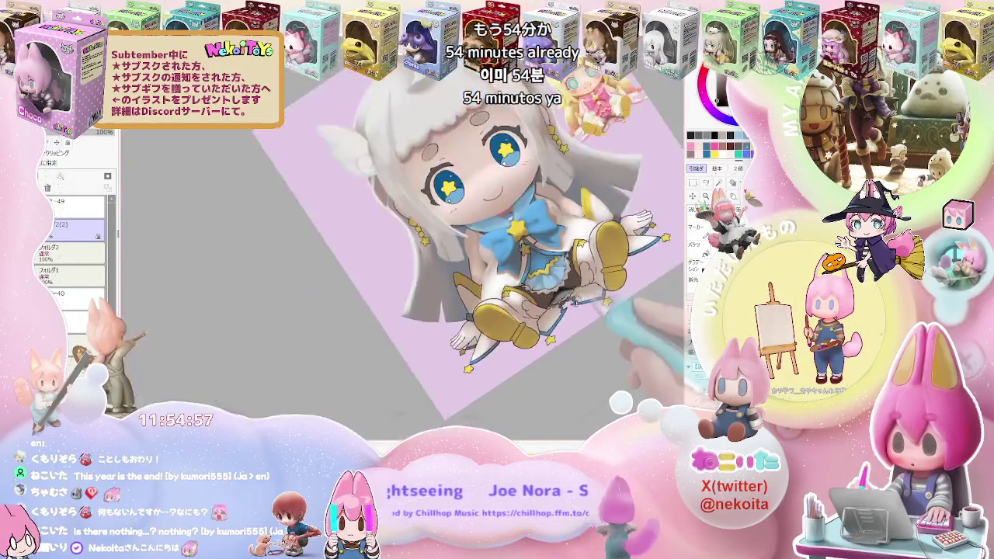
key(Delete)
key(Delete)
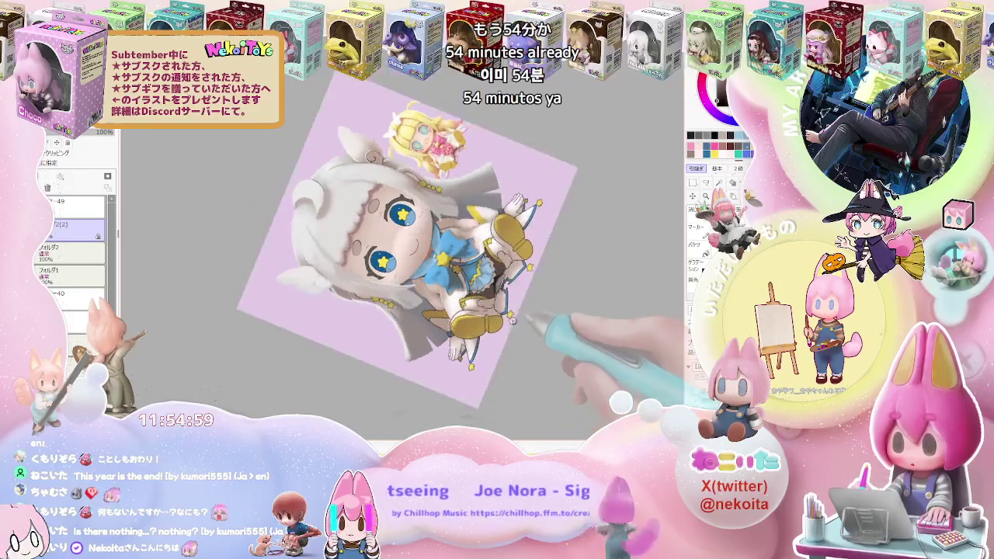
key(Home)
scroll(466, 295, up, 3)
scroll(466, 295, up, 2)
scroll(466, 295, up, 2)
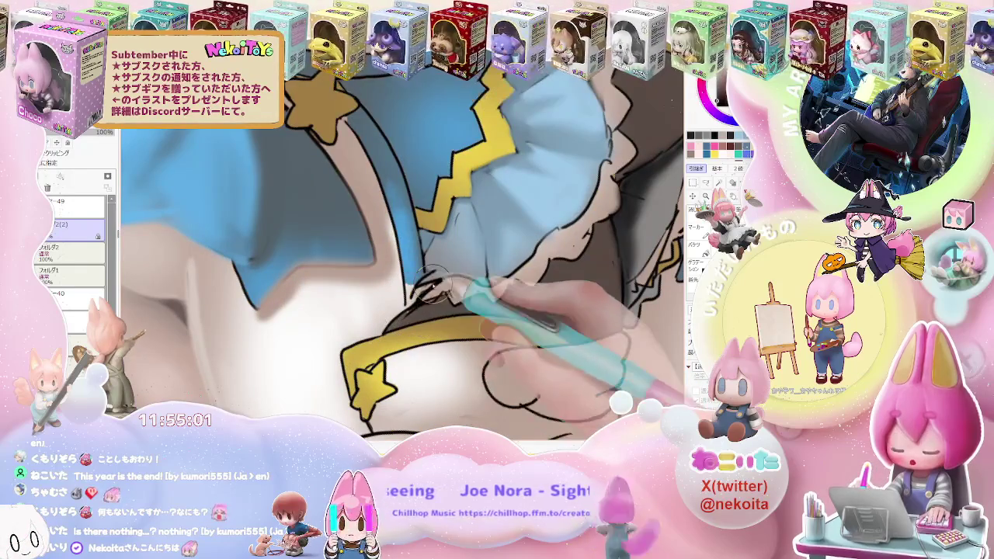
Step: Paint soft blue shading onto the skirt ruffles below the star bow
scroll(440, 289, down, 2)
scroll(446, 280, up, 1)
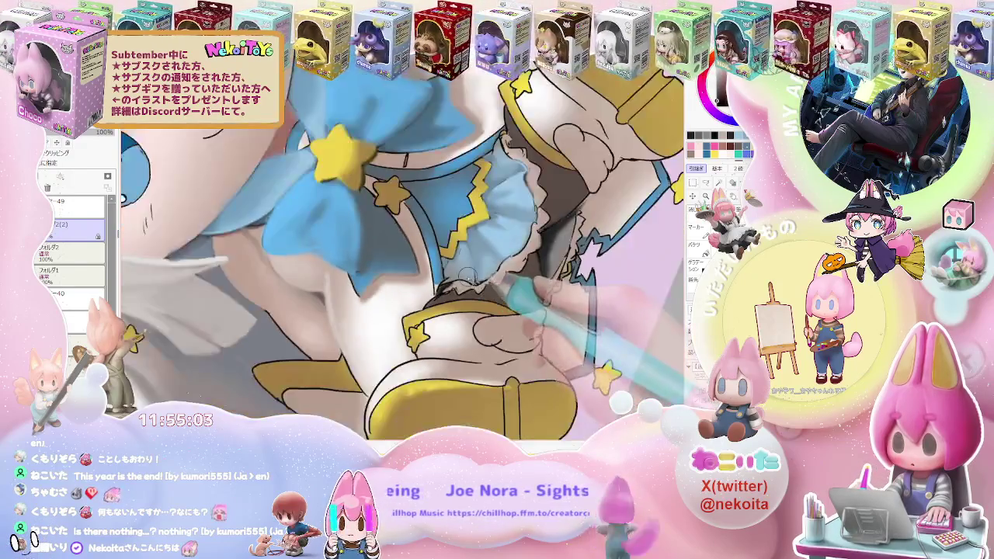
scroll(455, 270, up, 1)
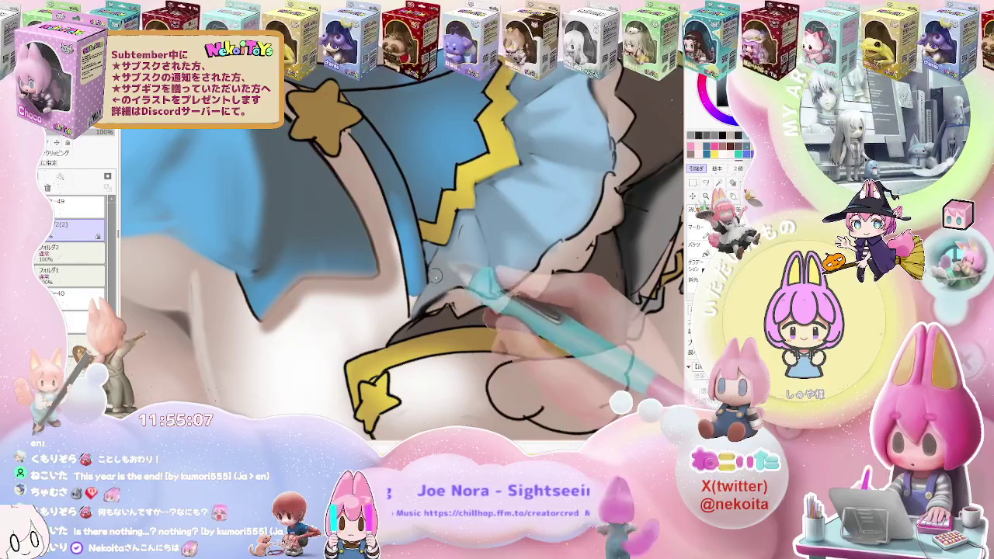
scroll(424, 282, down, 1)
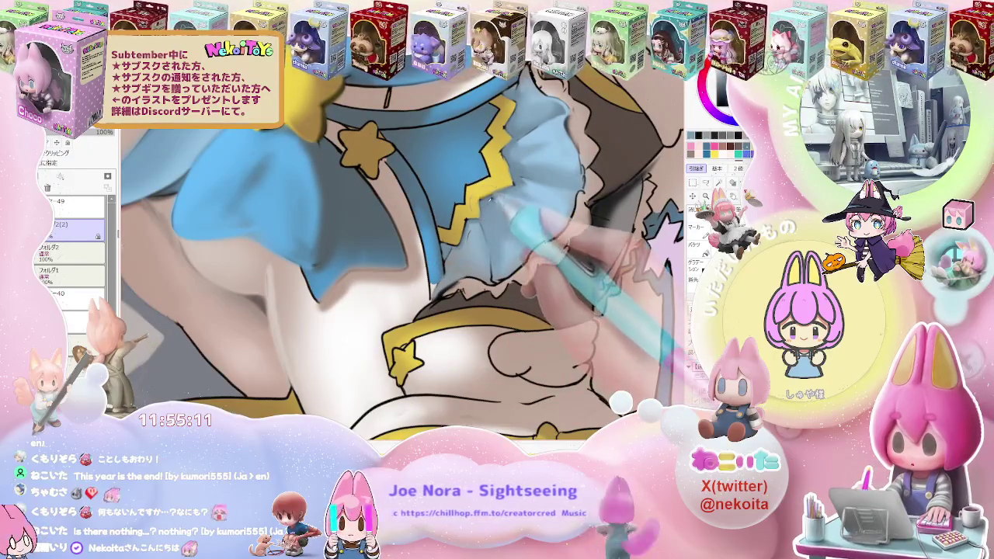
scroll(463, 263, up, 1)
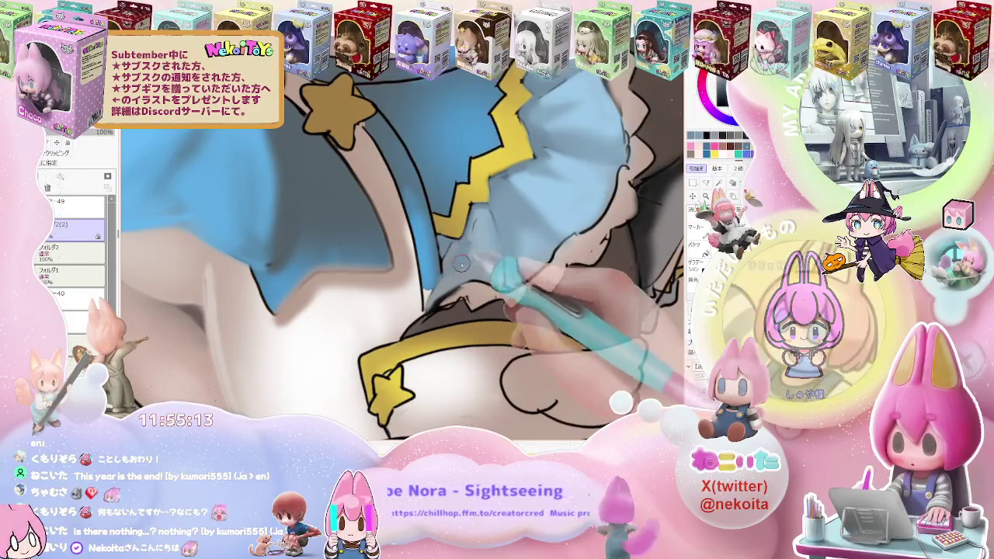
scroll(538, 265, down, 1)
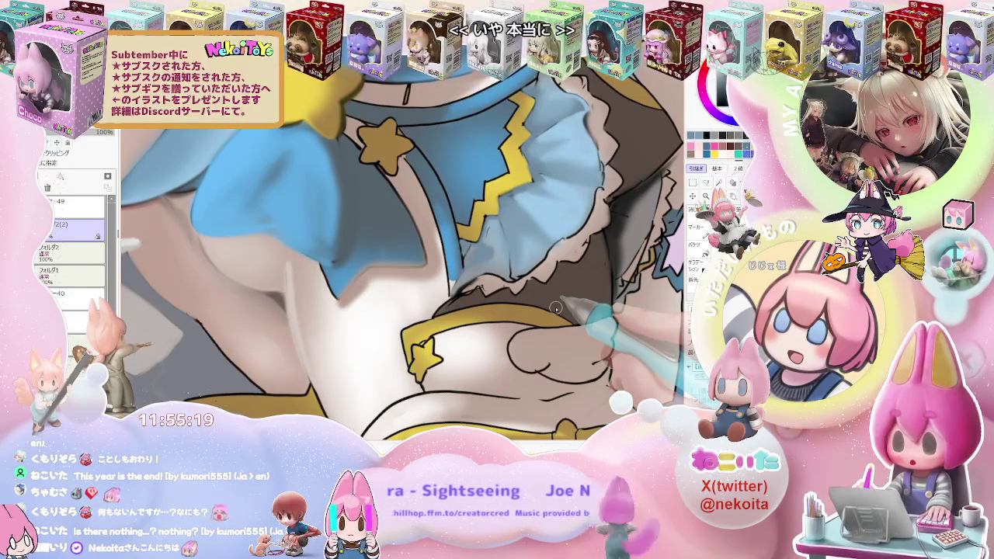
scroll(505, 287, up, 1)
scroll(459, 266, up, 1)
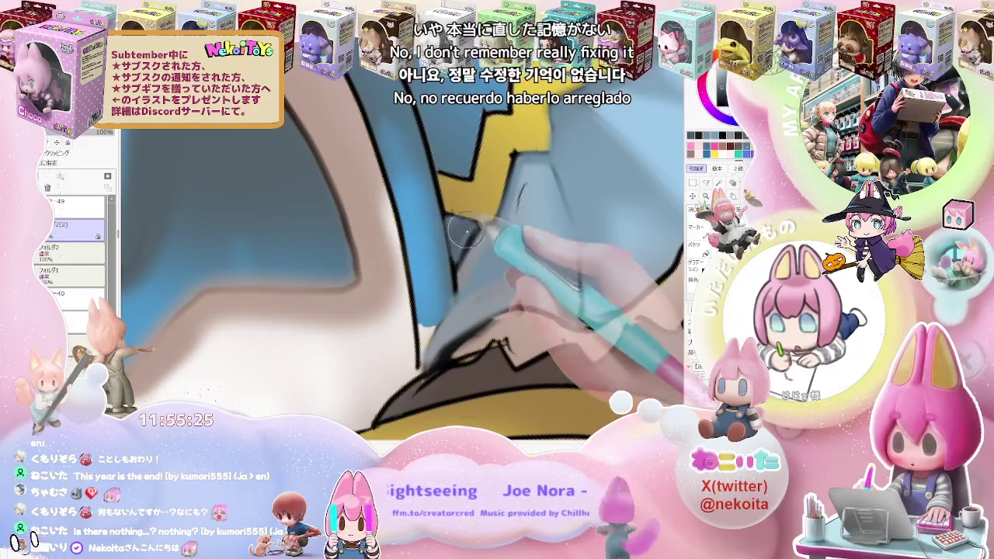
scroll(464, 241, down, 1)
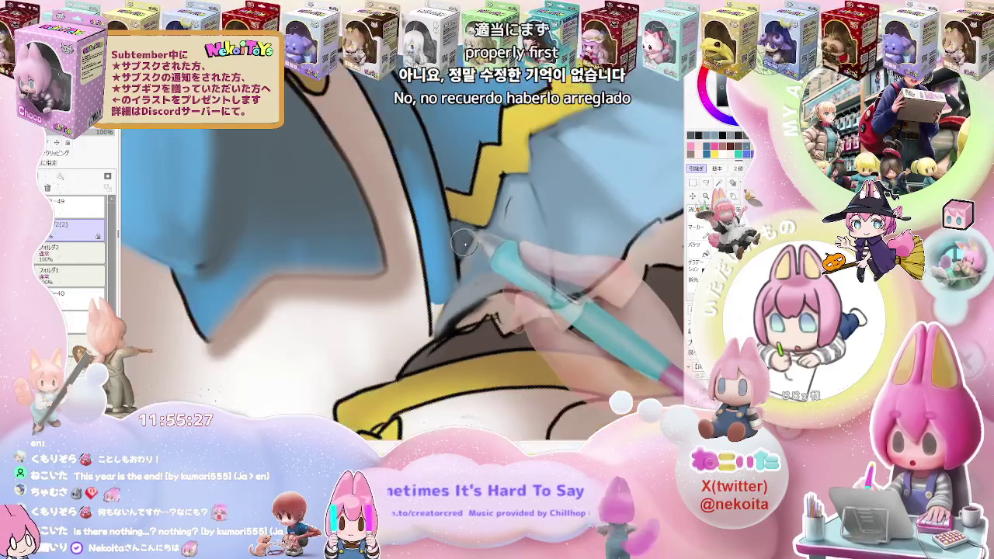
scroll(464, 243, down, 1)
scroll(497, 280, down, 1)
scroll(541, 324, down, 2)
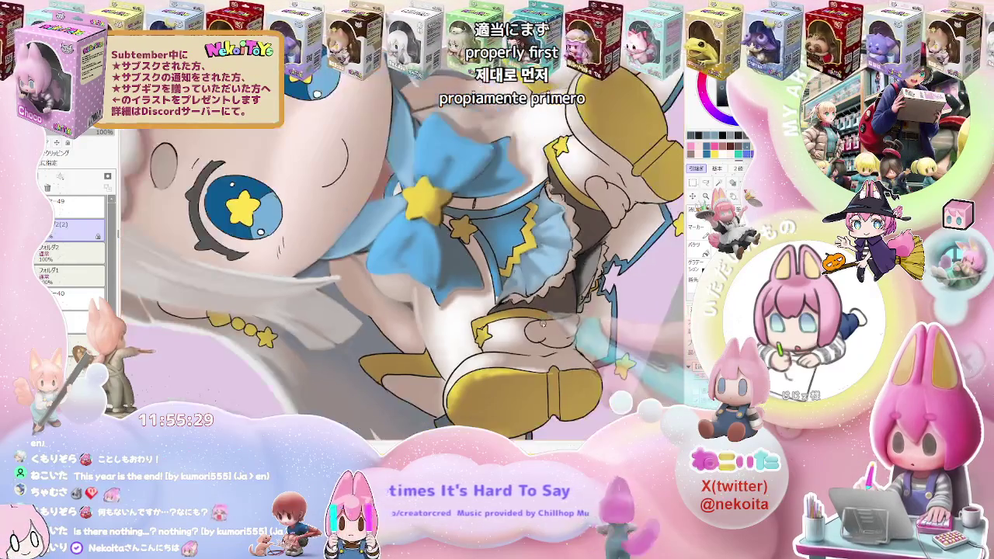
Step: Turn the view upright around the bow and continue shading the skirt frills
drag(542, 325, 543, 334)
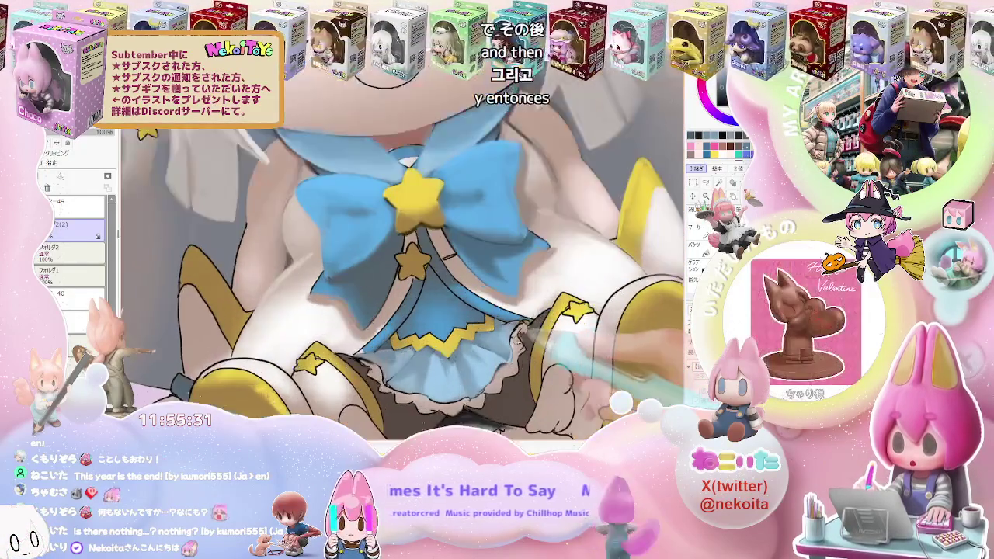
scroll(402, 272, up, 1)
scroll(403, 271, up, 1)
scroll(402, 272, up, 1)
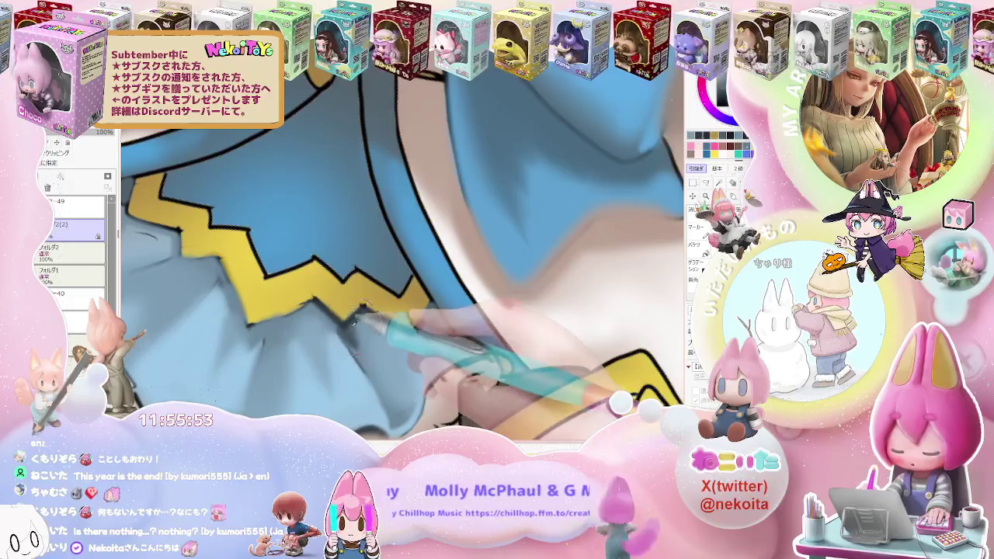
scroll(359, 330, down, 1)
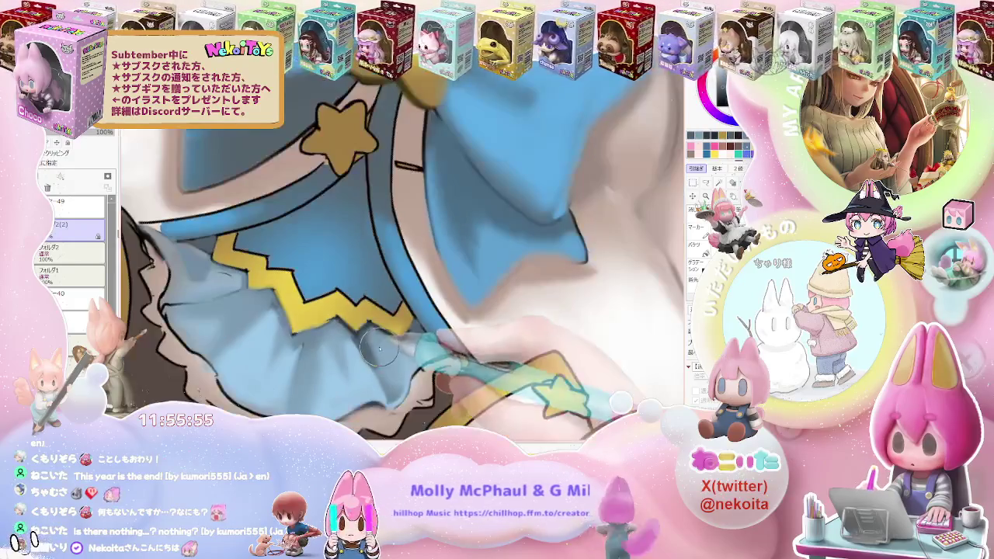
scroll(373, 354, up, 1)
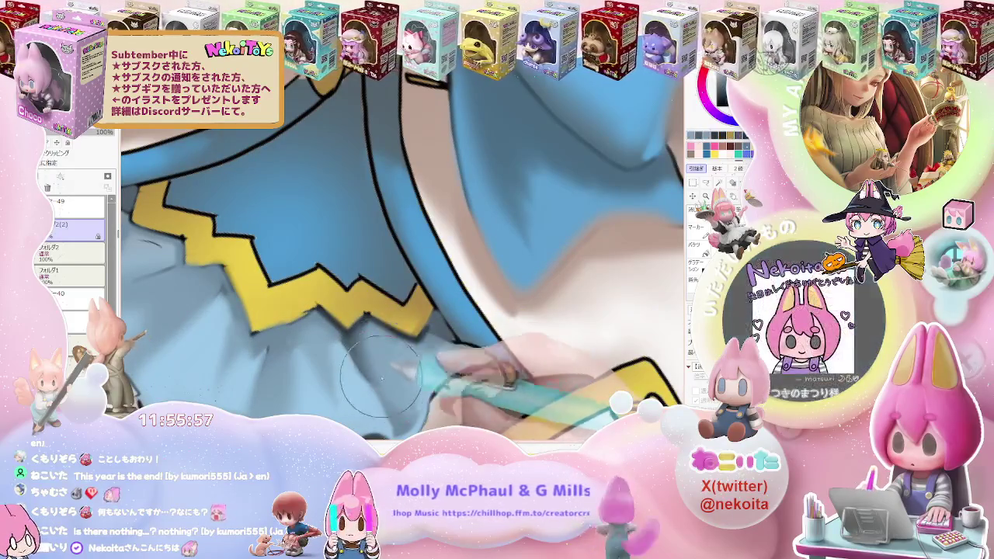
scroll(295, 348, down, 1)
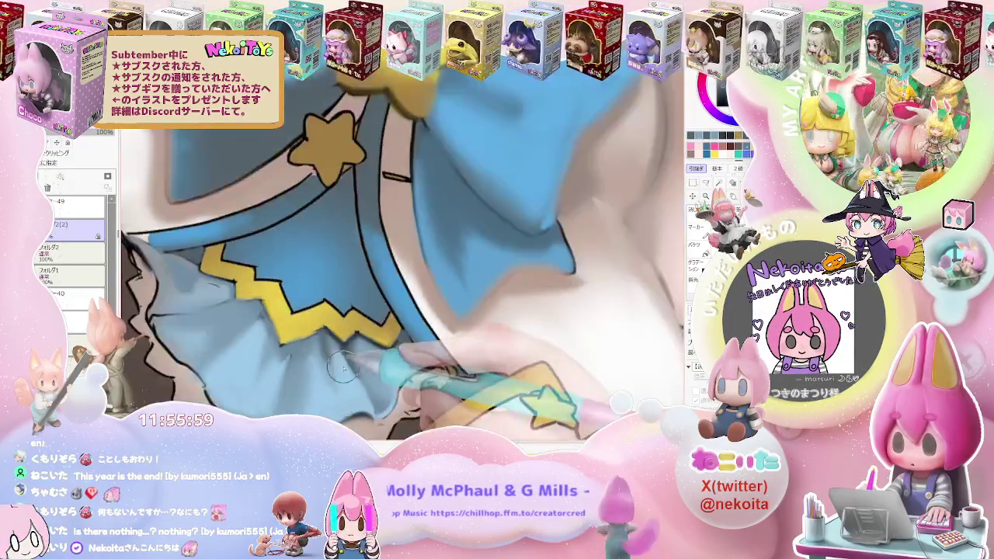
scroll(295, 347, down, 1)
scroll(295, 348, down, 1)
scroll(305, 339, up, 1)
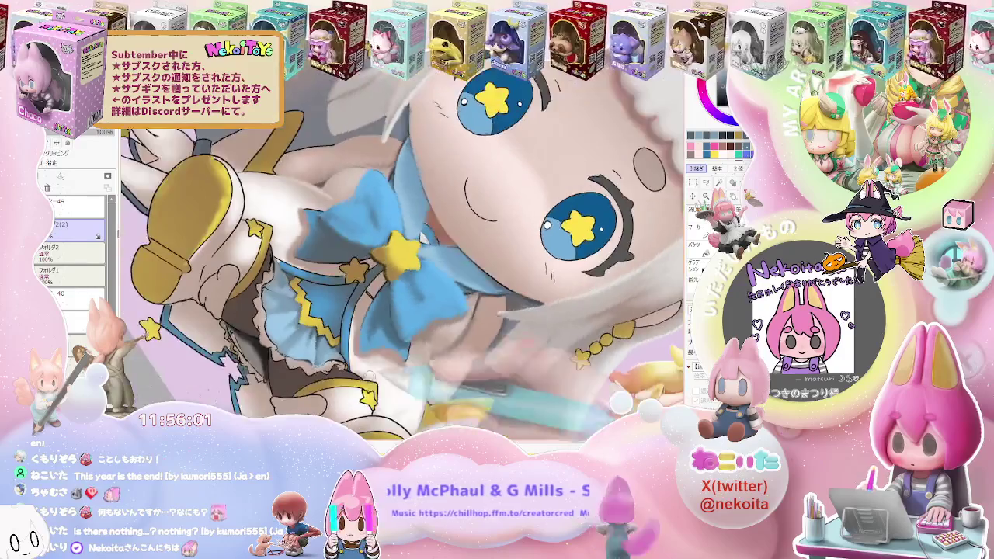
scroll(304, 340, up, 1)
scroll(305, 339, up, 1)
scroll(305, 339, up, 1)
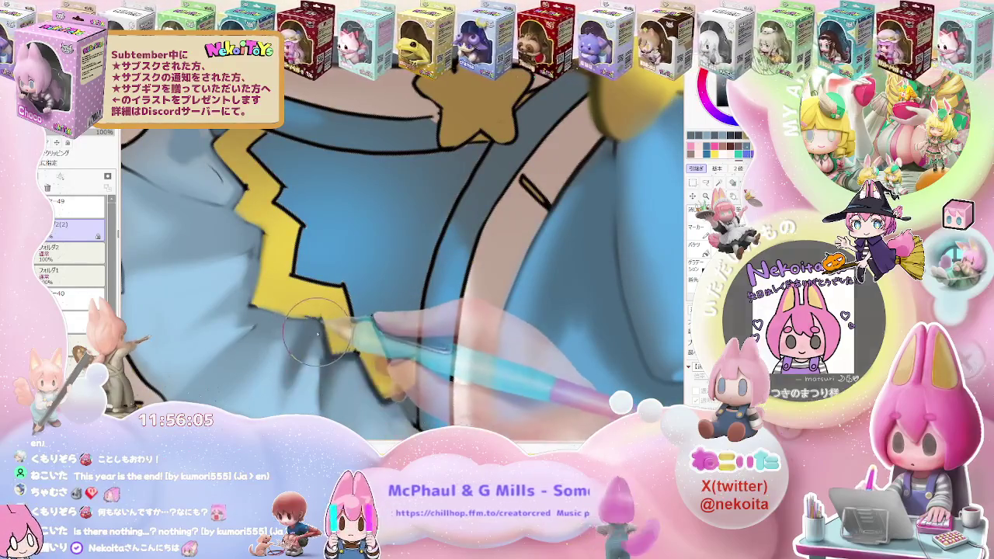
Step: Blend lighter blue highlights into the skirt ruffles to soften them
scroll(318, 332, down, 1)
scroll(348, 354, down, 1)
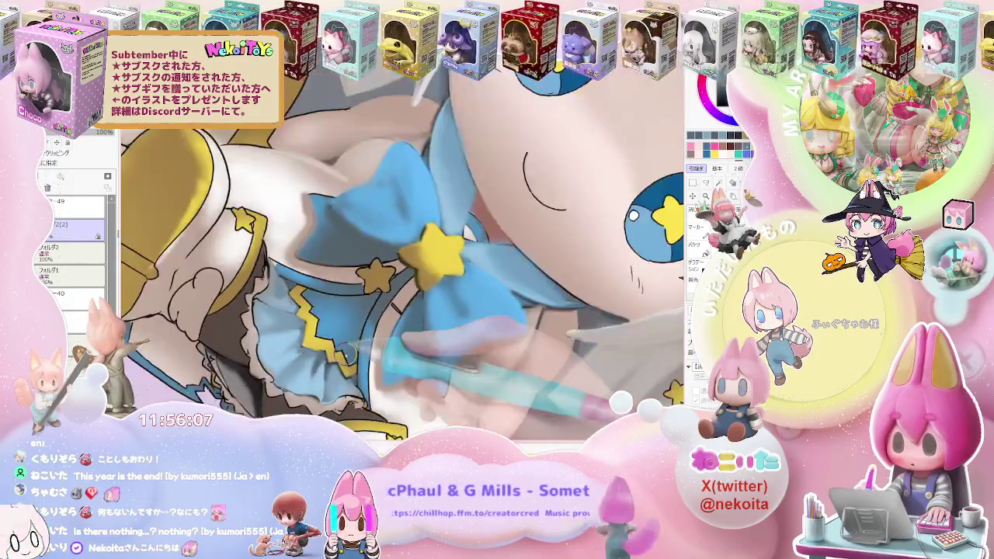
scroll(348, 354, down, 1)
scroll(326, 361, up, 2)
scroll(302, 370, up, 1)
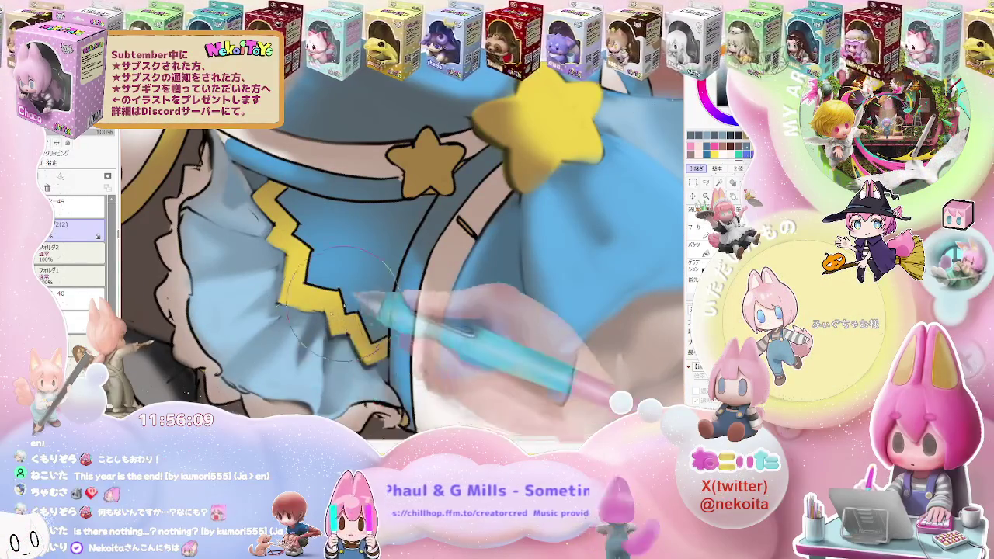
scroll(296, 372, down, 2)
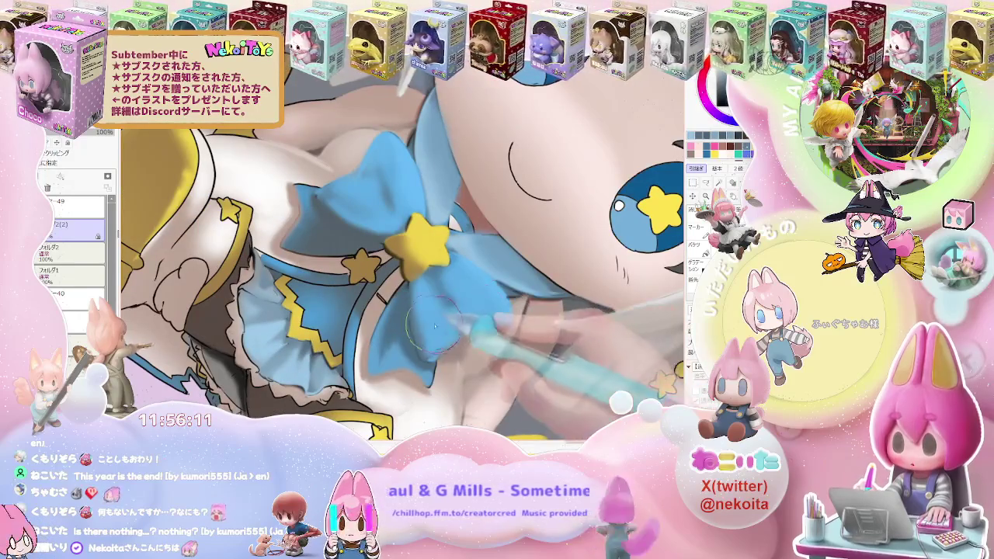
scroll(306, 367, up, 2)
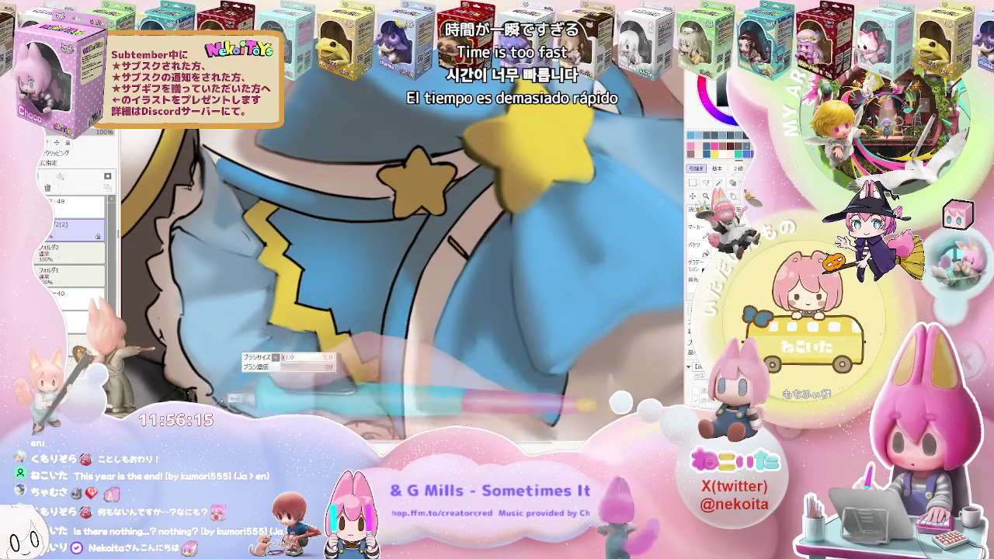
scroll(225, 380, down, 3)
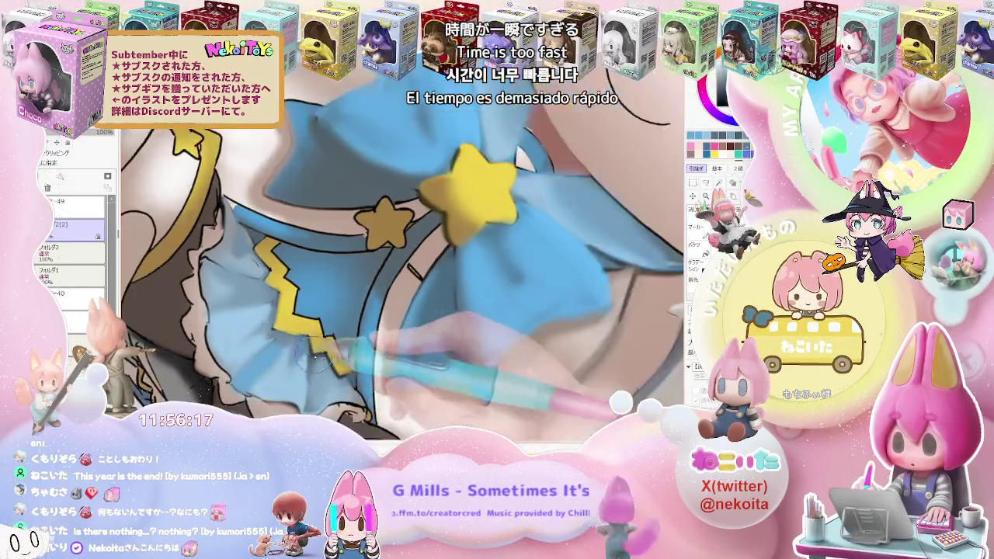
scroll(368, 350, down, 2)
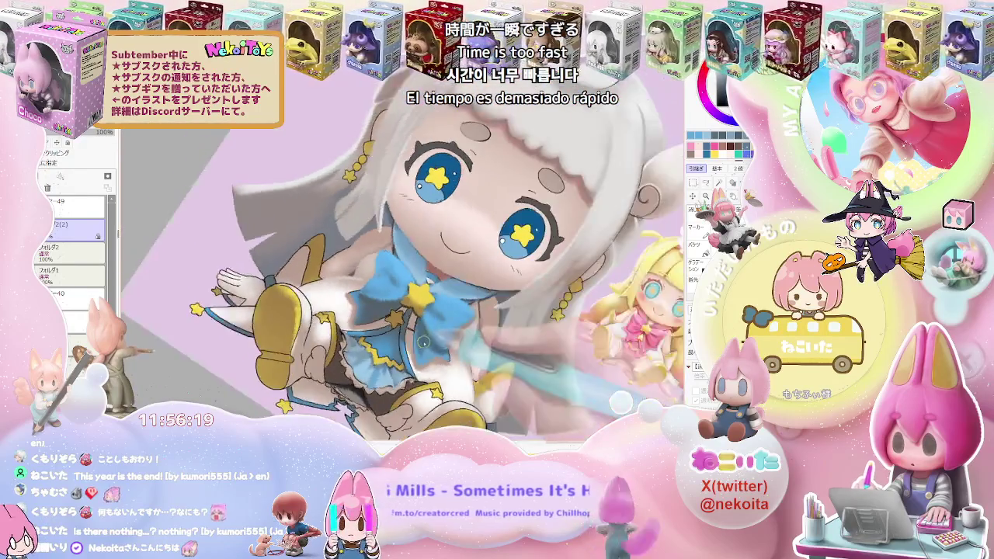
scroll(389, 357, up, 4)
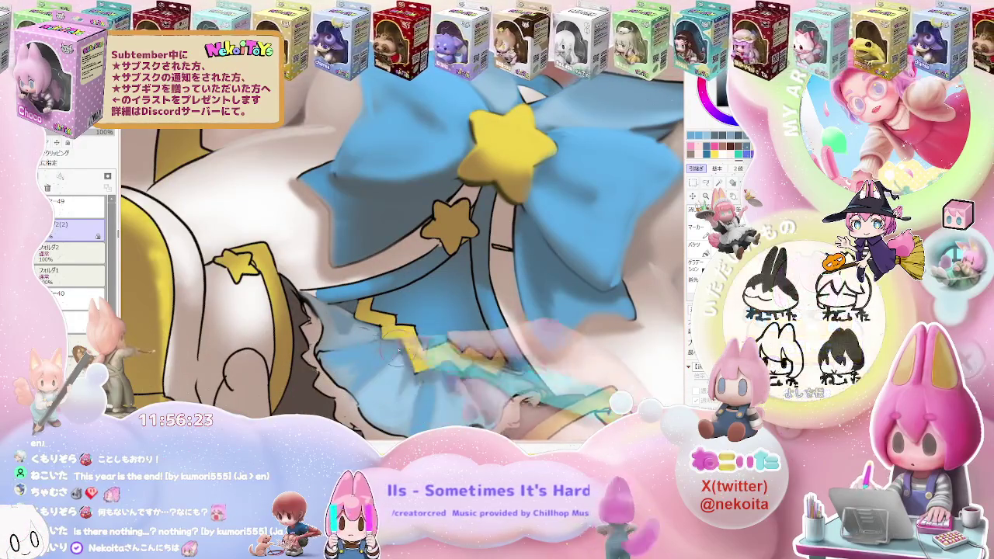
scroll(330, 359, down, 4)
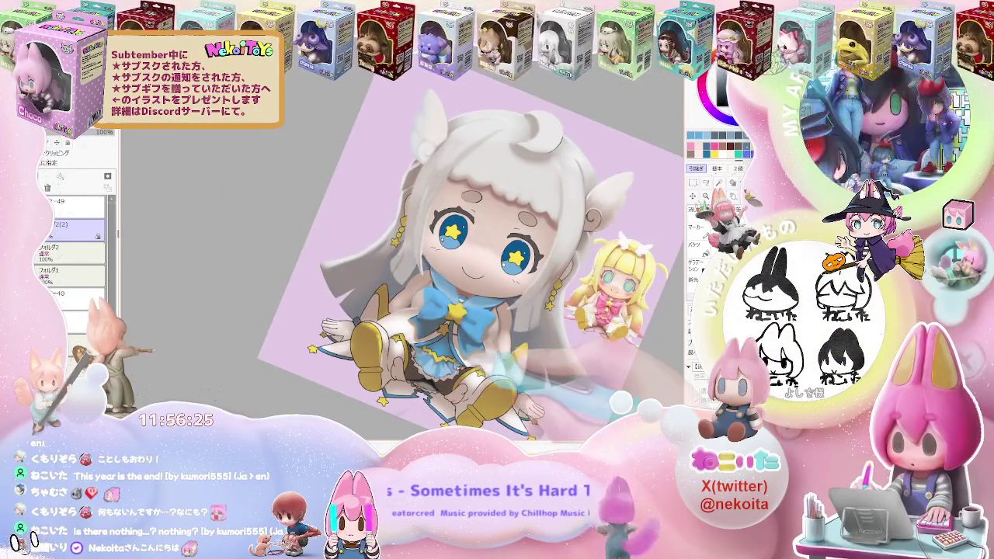
scroll(365, 310, up, 4)
scroll(362, 383, up, 2)
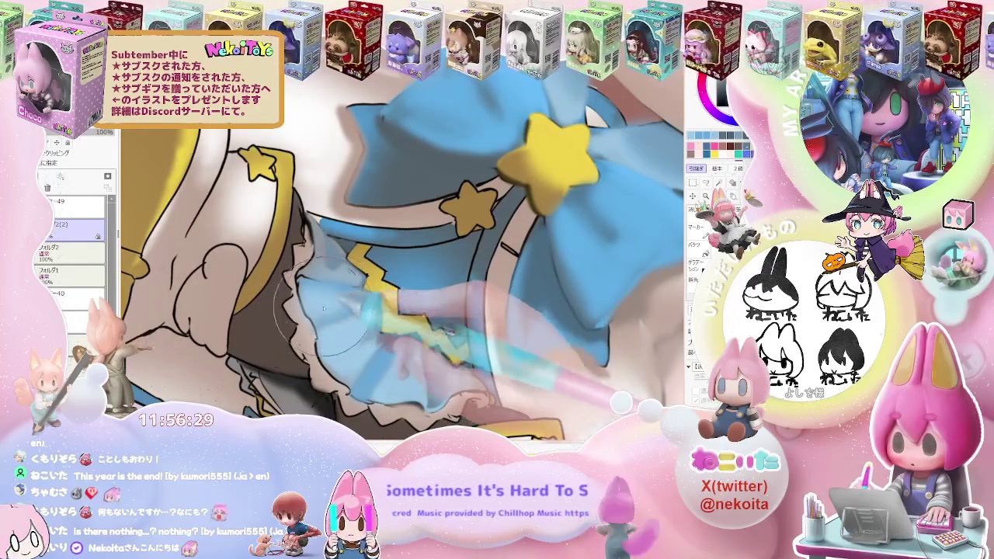
scroll(464, 375, down, 1)
scroll(465, 375, down, 1)
scroll(464, 375, down, 1)
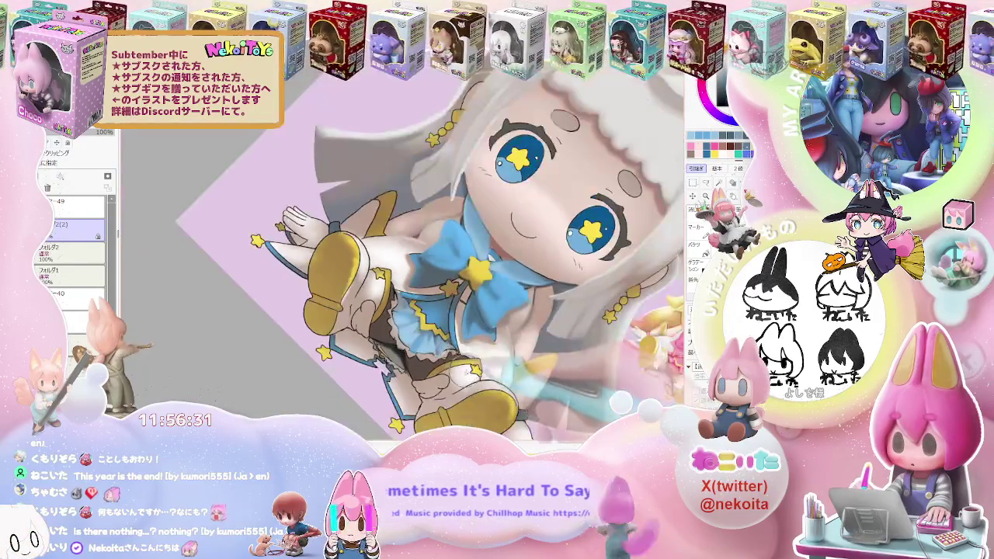
scroll(464, 375, up, 2)
scroll(383, 296, up, 2)
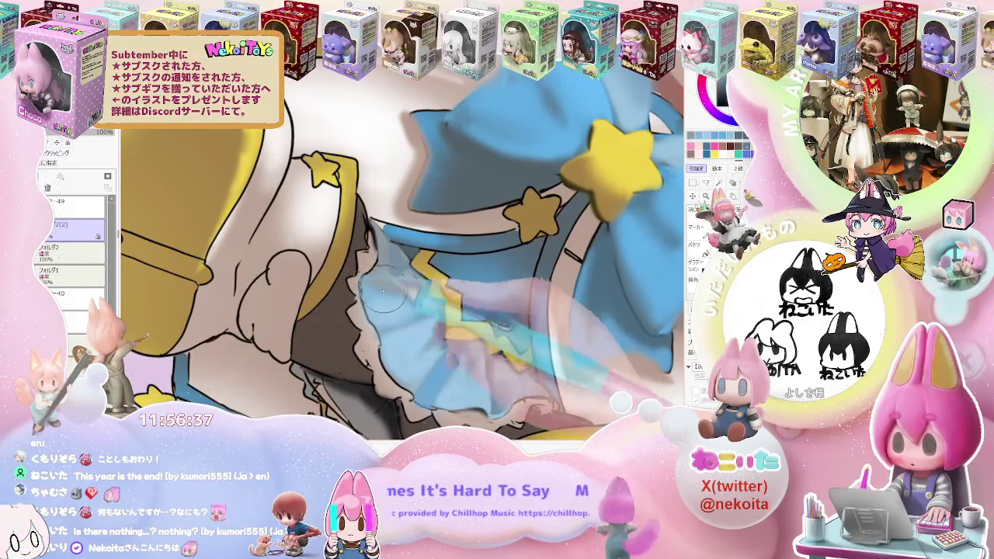
Step: Brush deeper blue shadows around the yellow zigzag trim on the skirt
scroll(392, 289, down, 1)
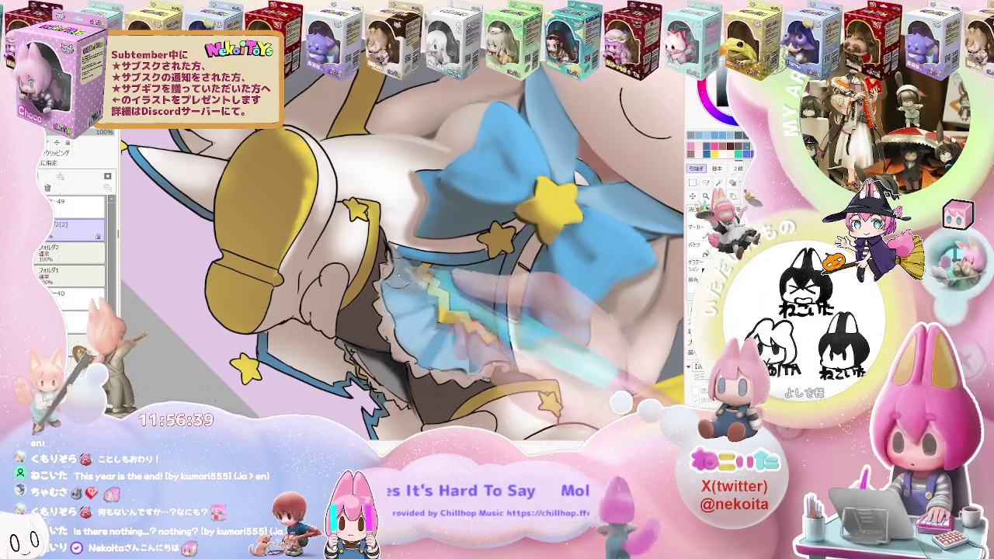
scroll(384, 289, up, 2)
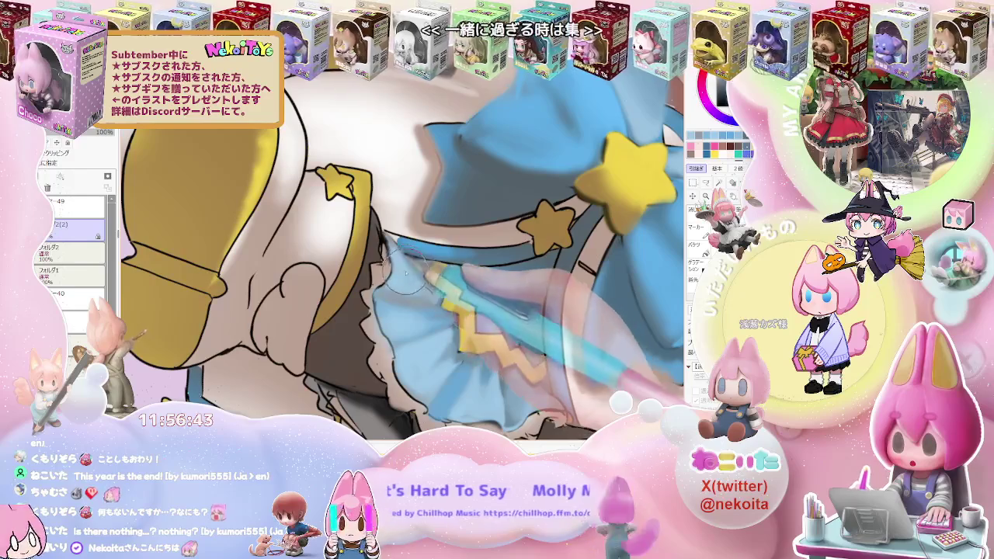
scroll(398, 287, down, 2)
scroll(397, 287, down, 2)
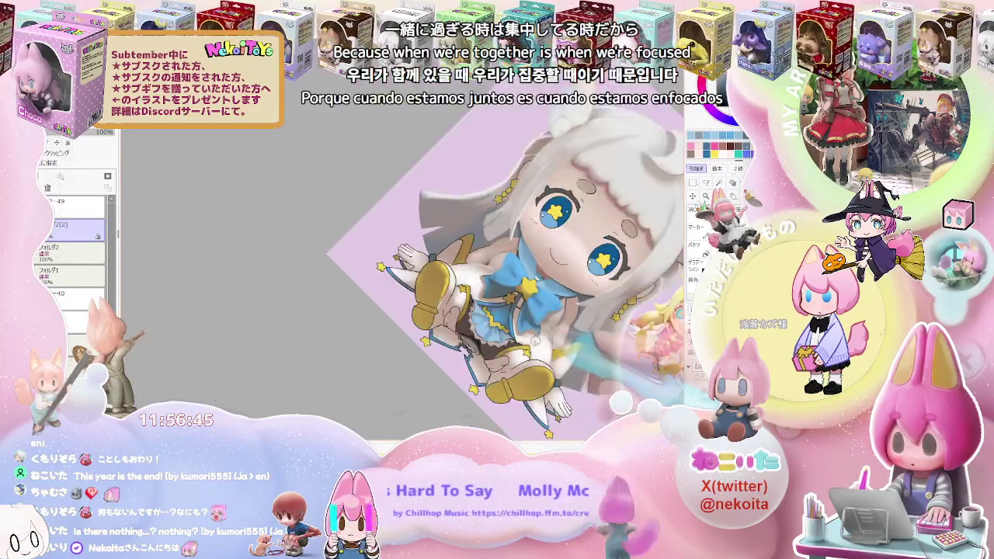
scroll(441, 353, up, 2)
scroll(441, 353, up, 2)
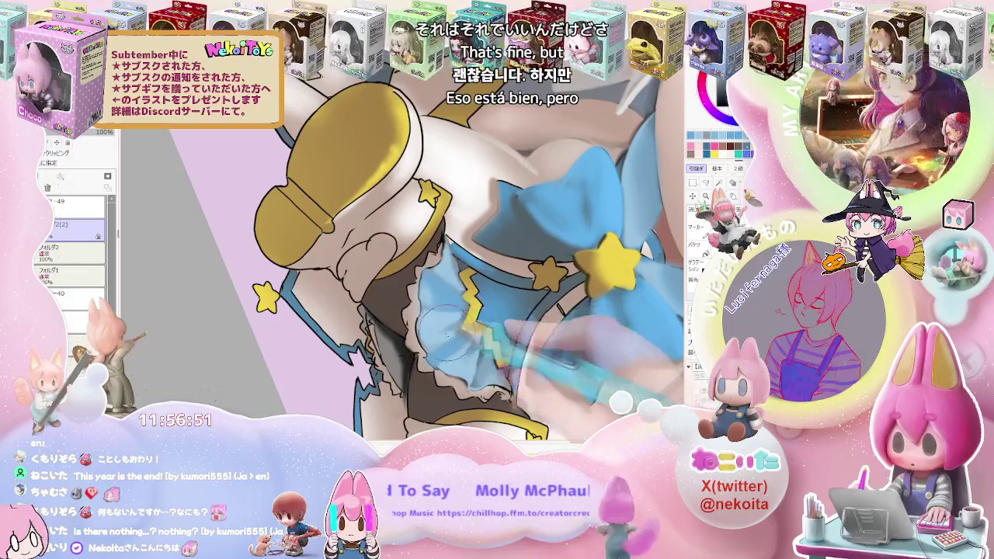
scroll(448, 338, down, 2)
scroll(443, 337, down, 1)
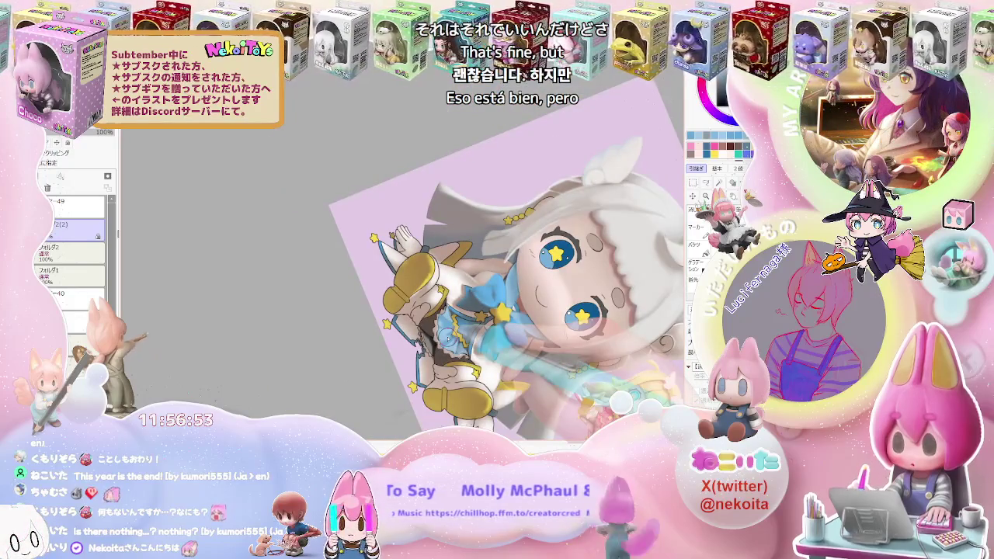
scroll(447, 337, down, 1)
Step: Darken the skirt folds with more blended blue shading
scroll(449, 338, up, 1)
scroll(458, 335, up, 2)
scroll(466, 332, up, 1)
scroll(471, 331, up, 1)
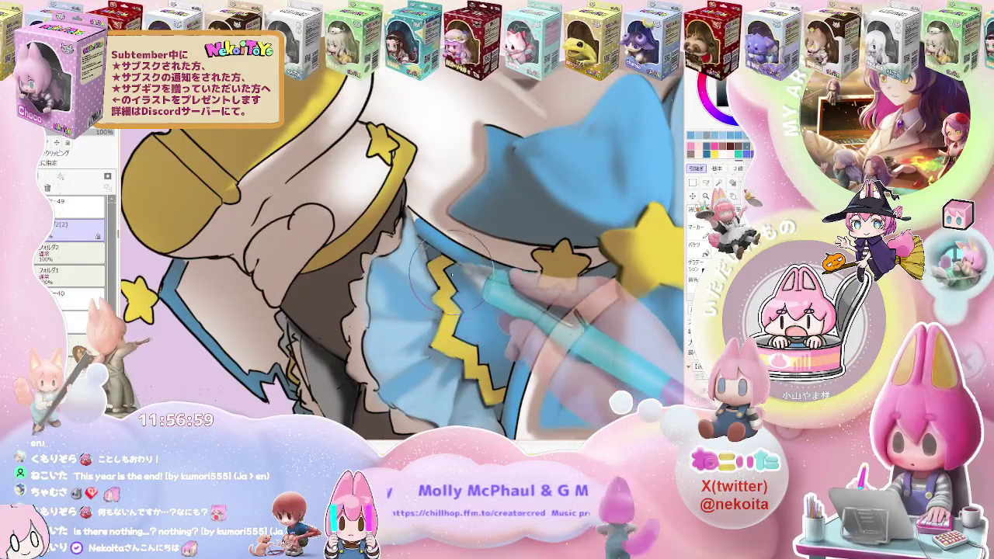
scroll(491, 351, down, 2)
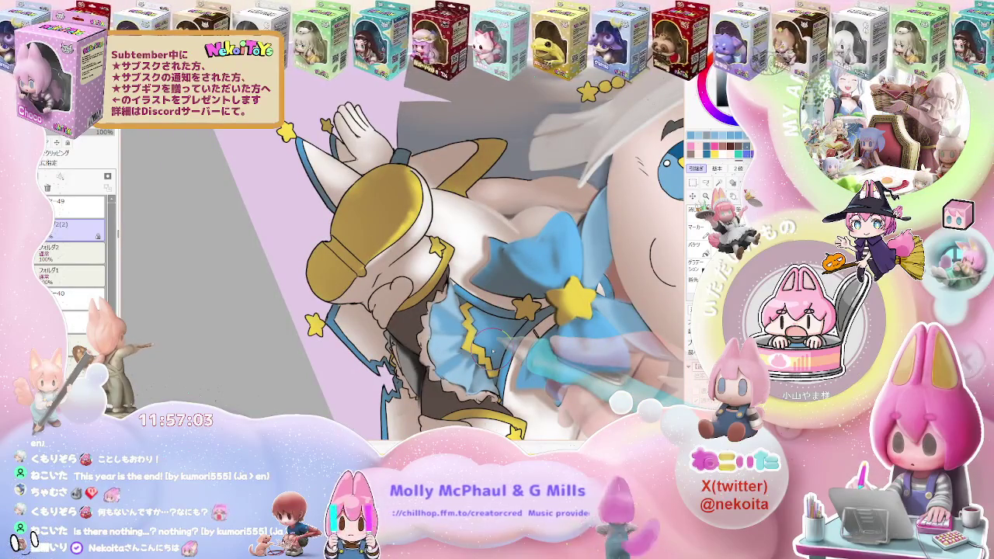
scroll(490, 351, up, 1)
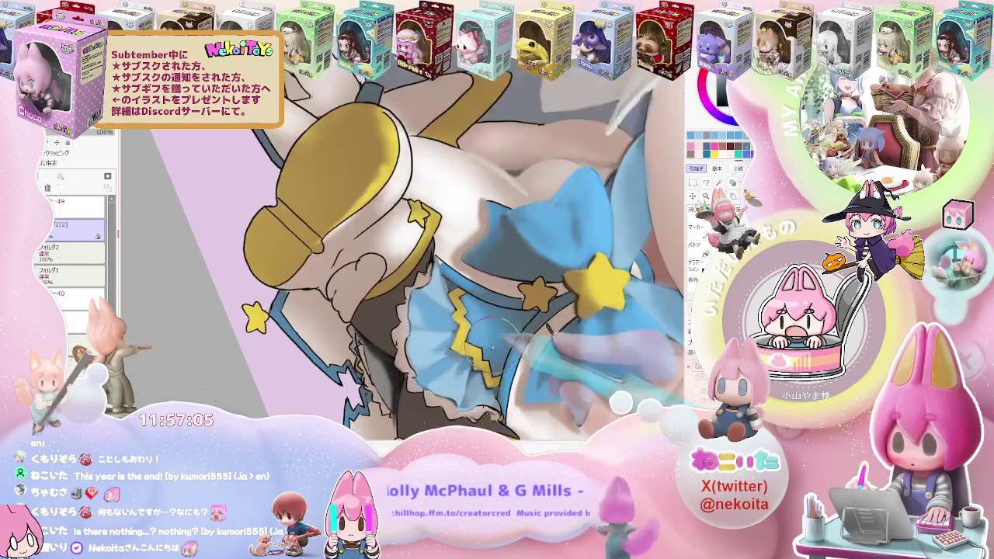
scroll(484, 348, up, 1)
scroll(480, 344, up, 1)
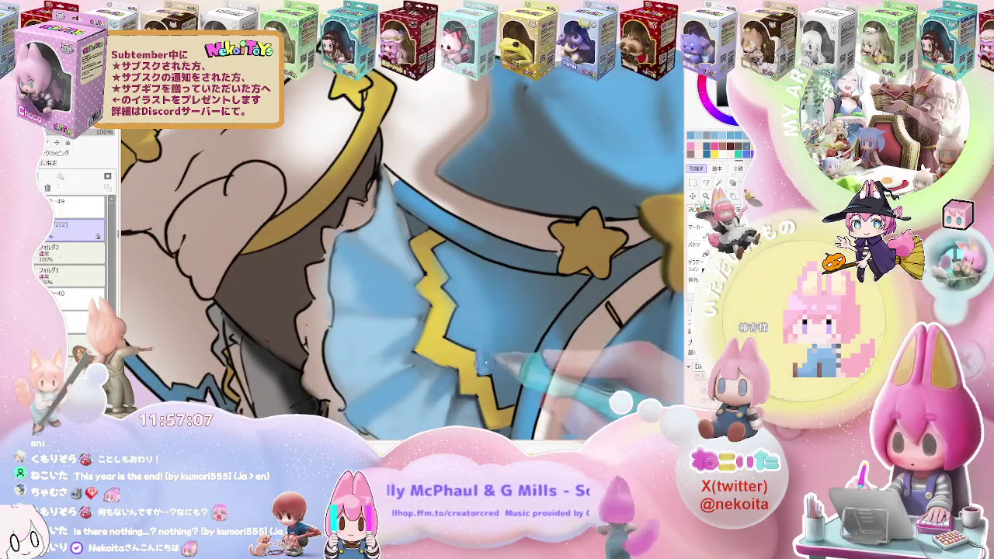
scroll(507, 388, down, 1)
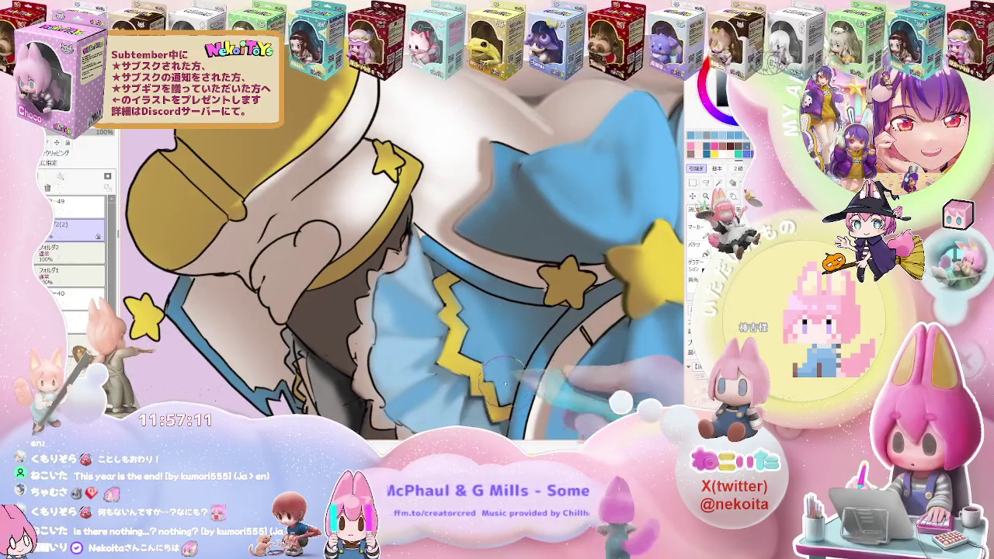
scroll(507, 385, down, 1)
scroll(491, 352, down, 1)
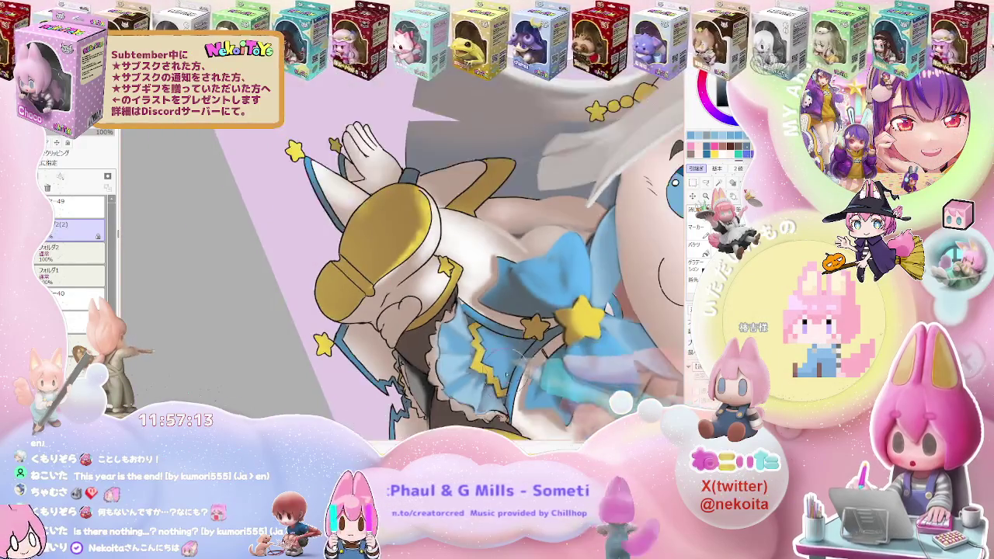
Step: Zoom in and brush extra blue shading onto the ruffled skirt hem near the shoes
scroll(504, 356, down, 2)
scroll(535, 365, down, 1)
scroll(554, 372, down, 1)
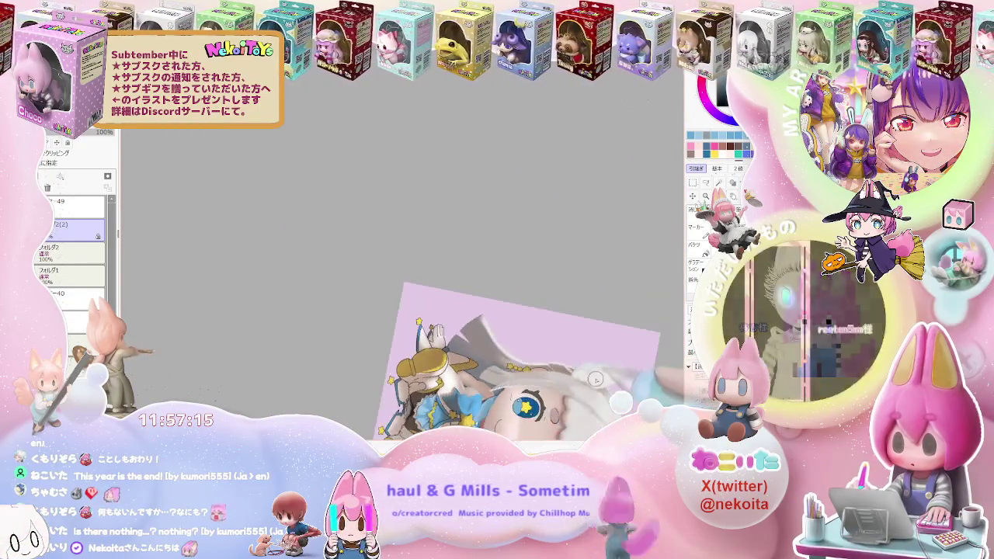
scroll(466, 342, up, 1)
scroll(357, 309, up, 1)
scroll(356, 309, up, 1)
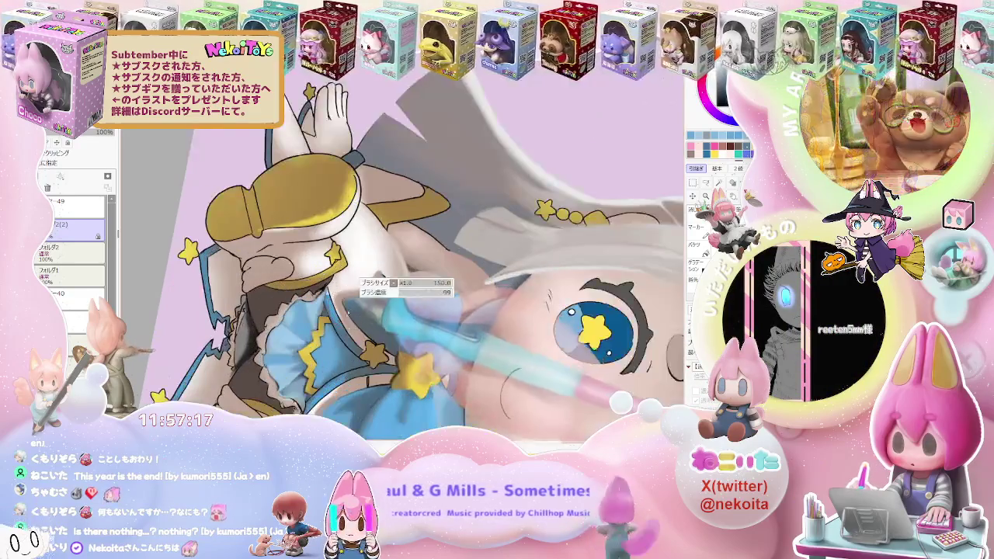
scroll(349, 307, up, 1)
scroll(357, 335, down, 1)
scroll(404, 341, down, 1)
scroll(466, 348, down, 1)
scroll(528, 354, down, 1)
scroll(466, 341, up, 1)
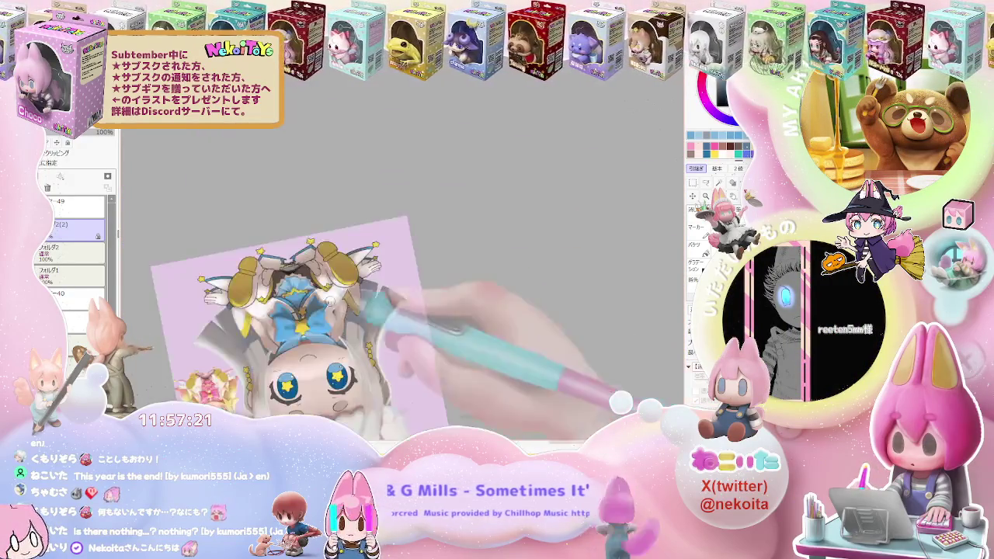
scroll(311, 334, up, 1)
scroll(308, 335, up, 2)
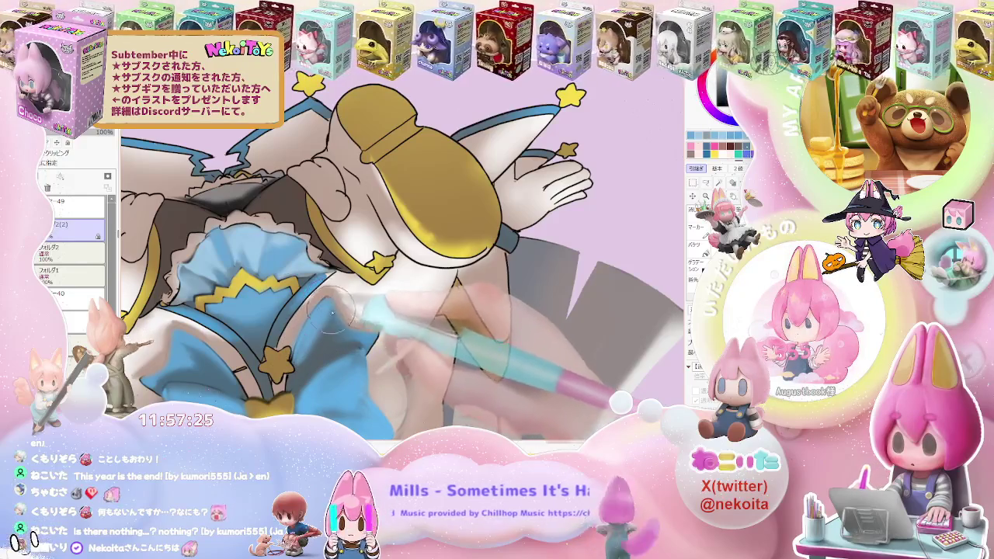
Step: Touch up the hem shading, zoom out, and rotate the canvas view
scroll(346, 346, down, 1)
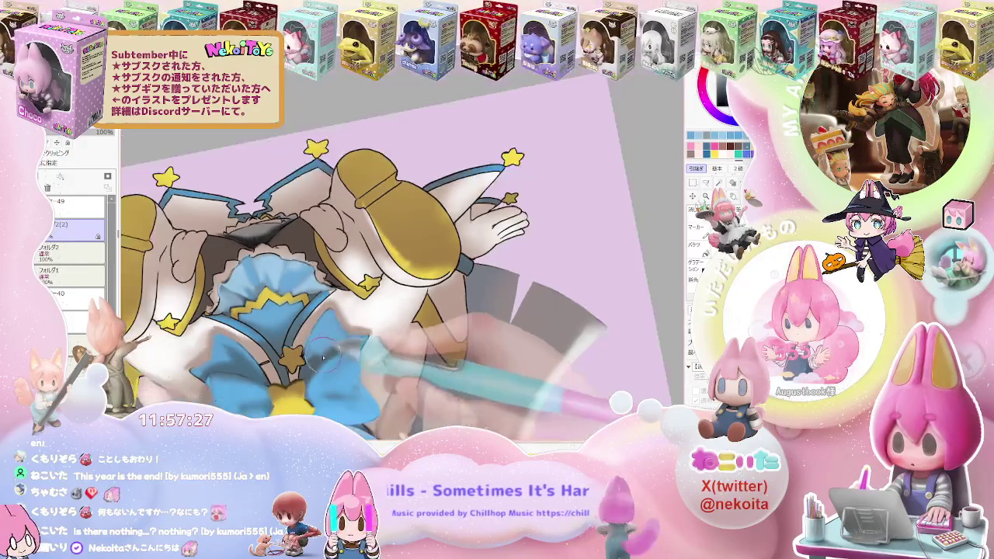
scroll(330, 354, up, 1)
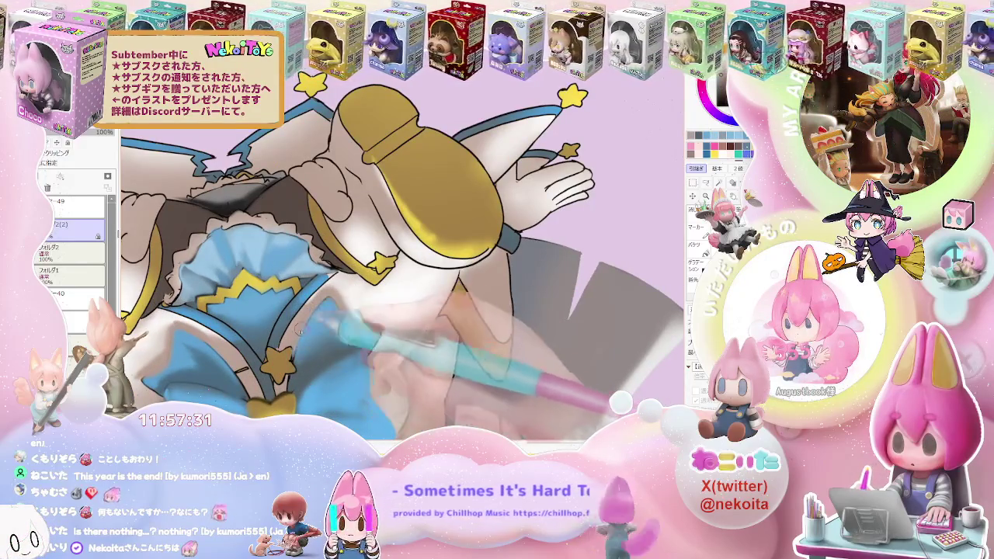
scroll(305, 321, down, 2)
scroll(319, 307, down, 2)
scroll(339, 288, down, 1)
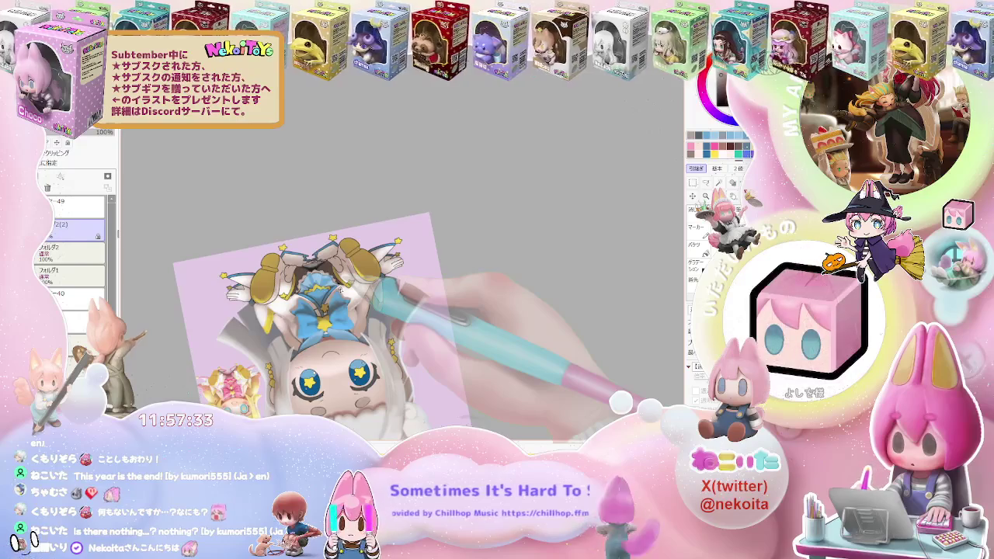
key(Delete)
key(Delete)
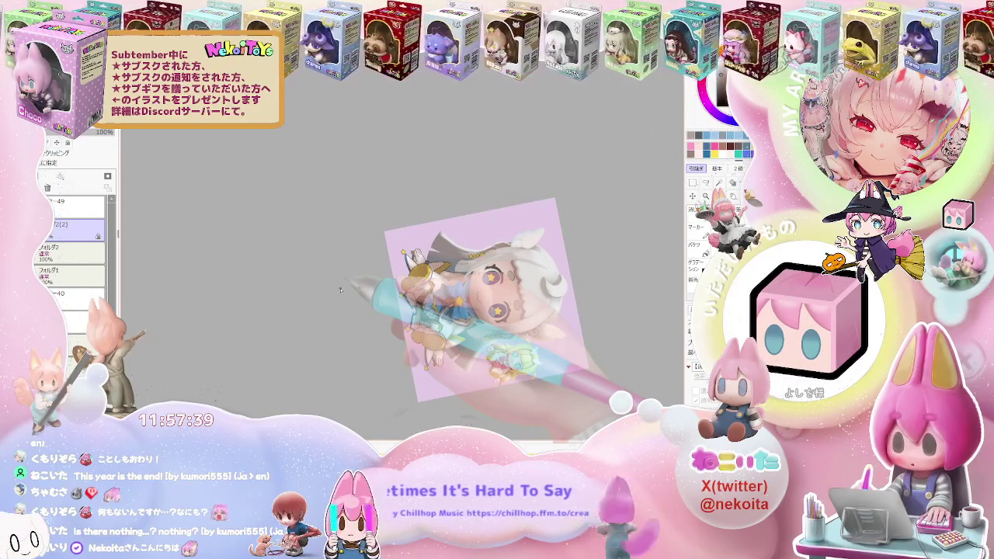
Step: Reset the view upright, enlarge the illustration, and centre it slightly lower on the lilac canvas
key(Home)
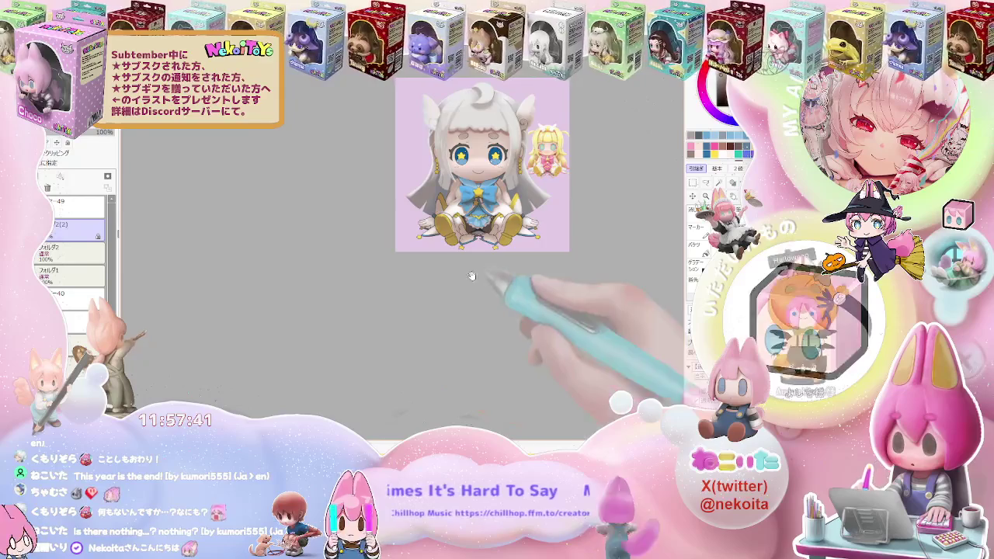
key(ctrl+plus)
key(ctrl+plus)
key(ctrl+plus)
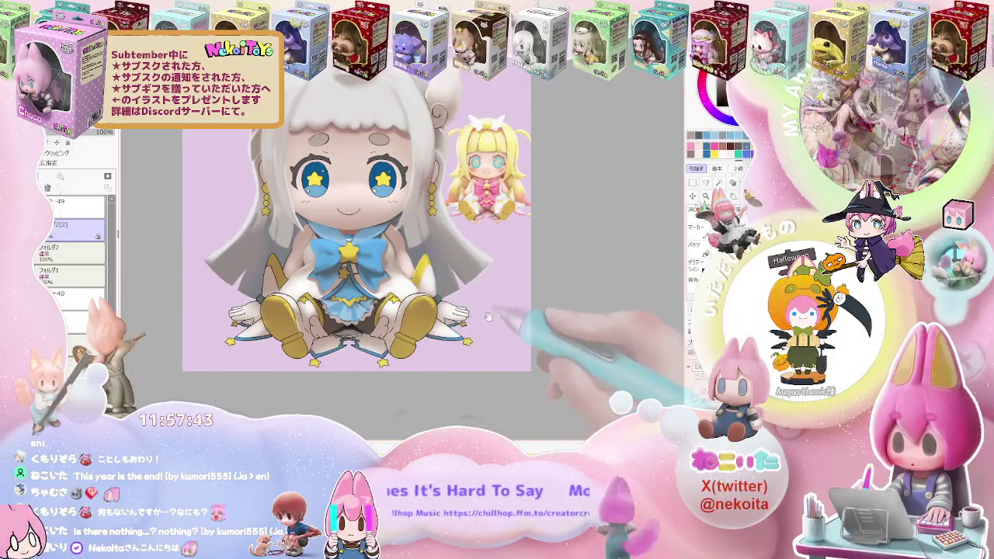
drag(487, 317, 480, 350)
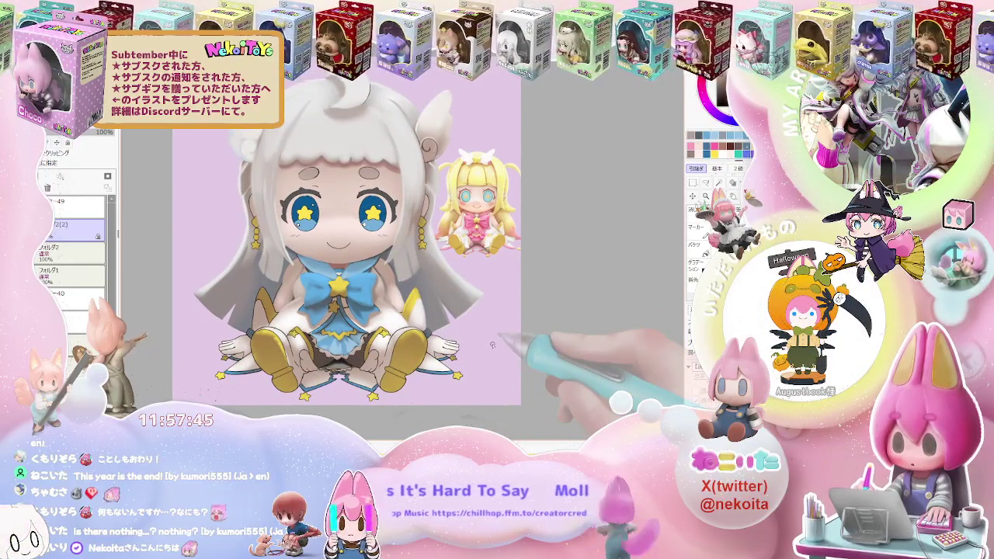